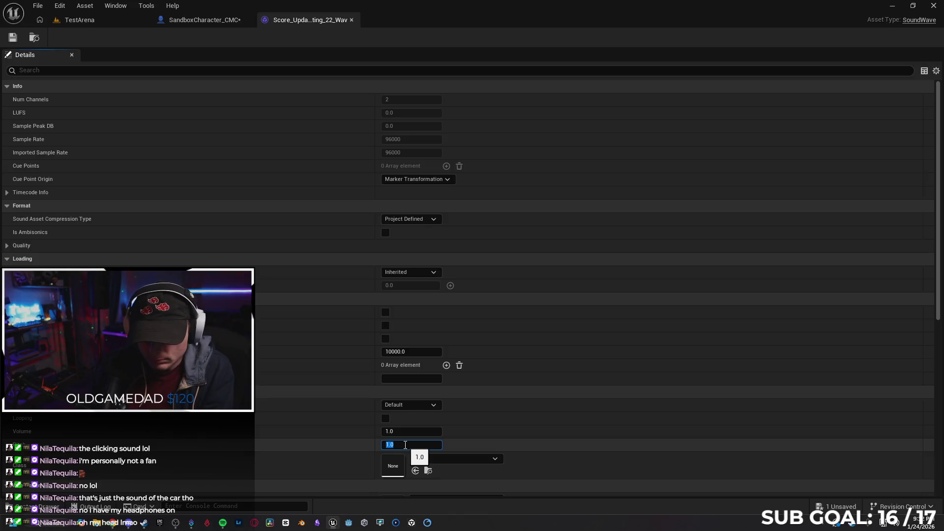
Save the Score_Updates_Tally_Counting_22_Wav sound, play it, and try a pitch of 0.5.
click(13, 38)
key(ctrl+space)
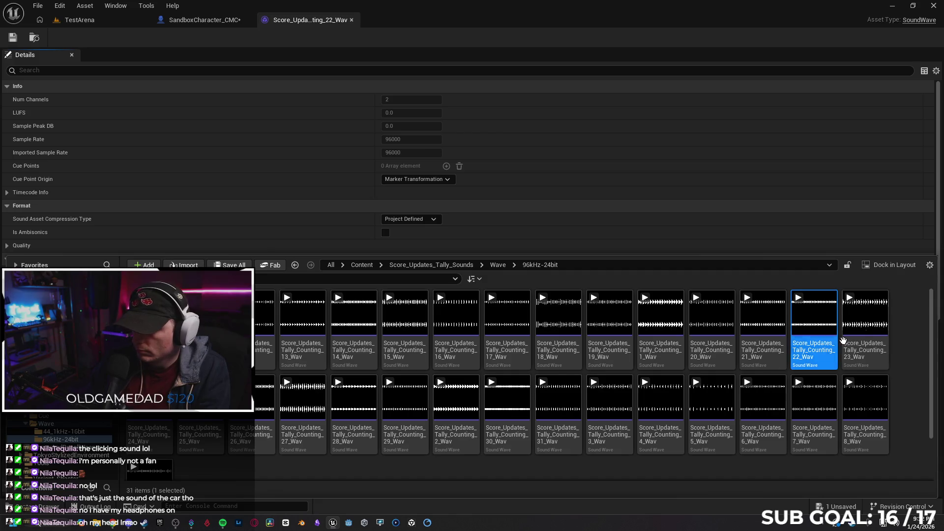
click(814, 314)
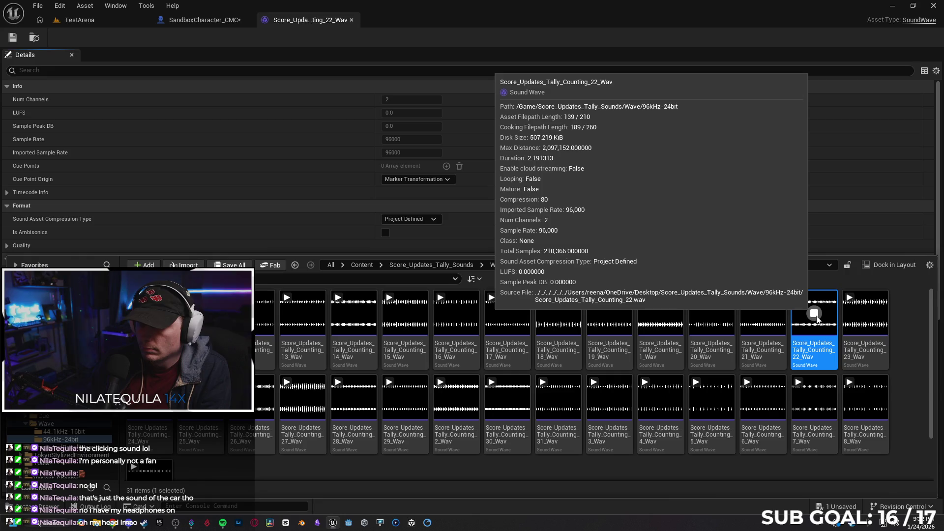
scroll(541, 222, down, 5)
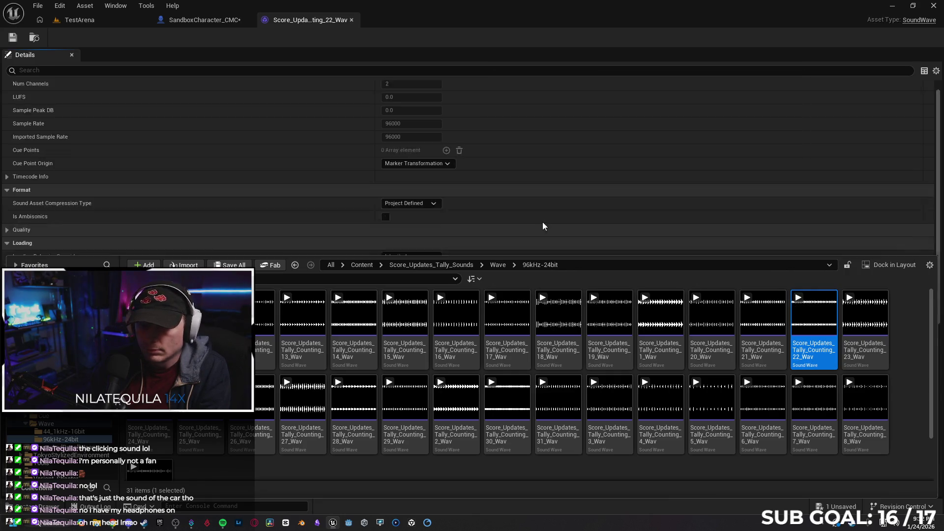
scroll(491, 219, down, 2)
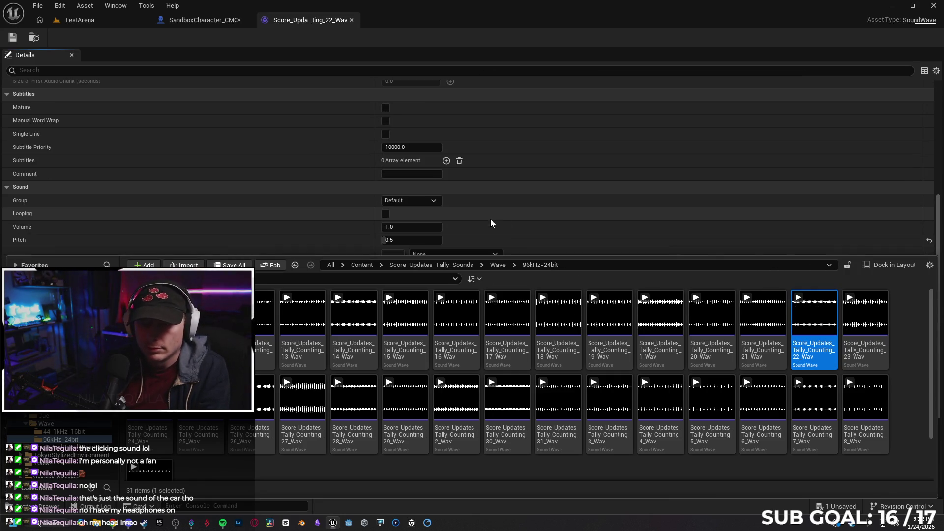
click(405, 240)
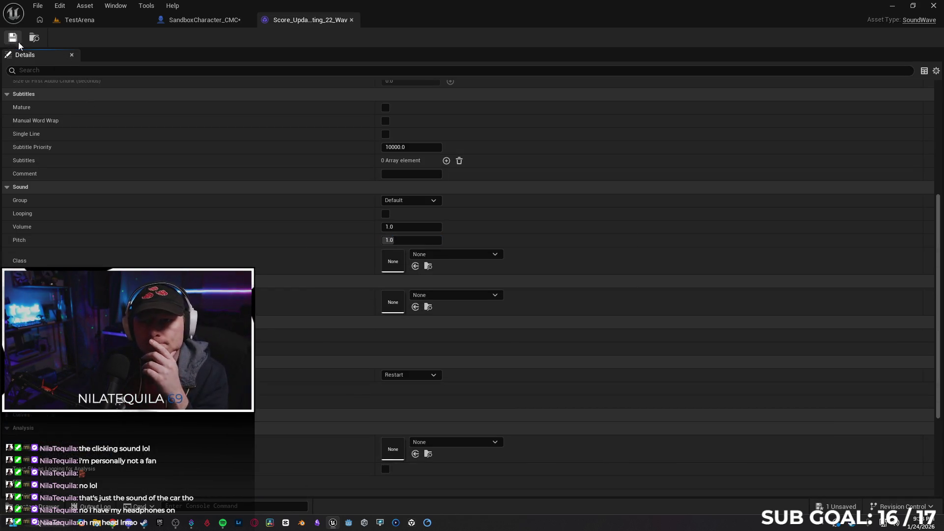
Replay the 22_Wav sound with its pitch restored to 1.0.
key(ctrl+space)
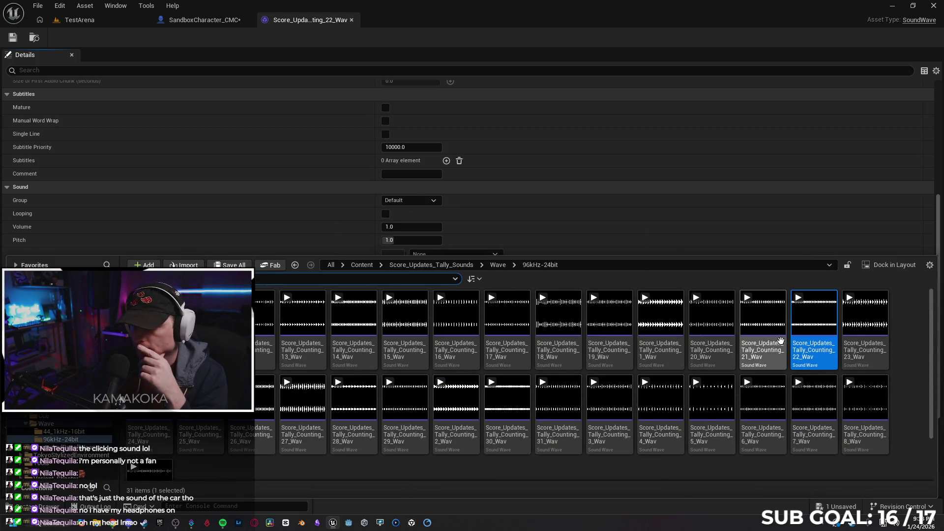
click(814, 317)
mouse_move(815, 322)
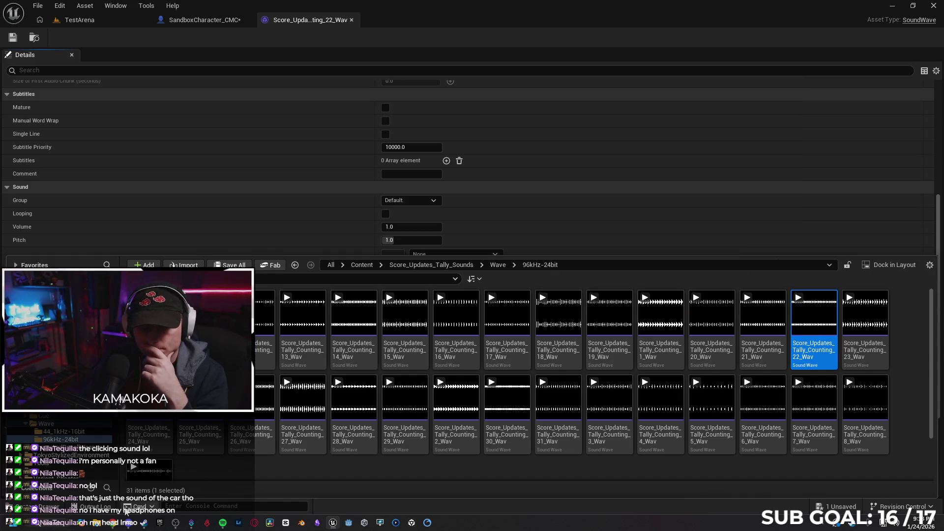
click(113, 523)
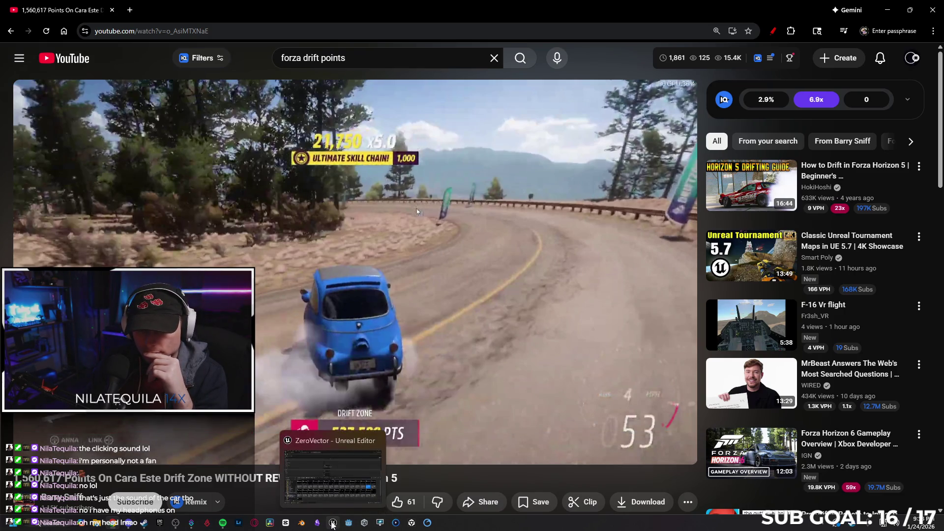
click(333, 522)
click(815, 319)
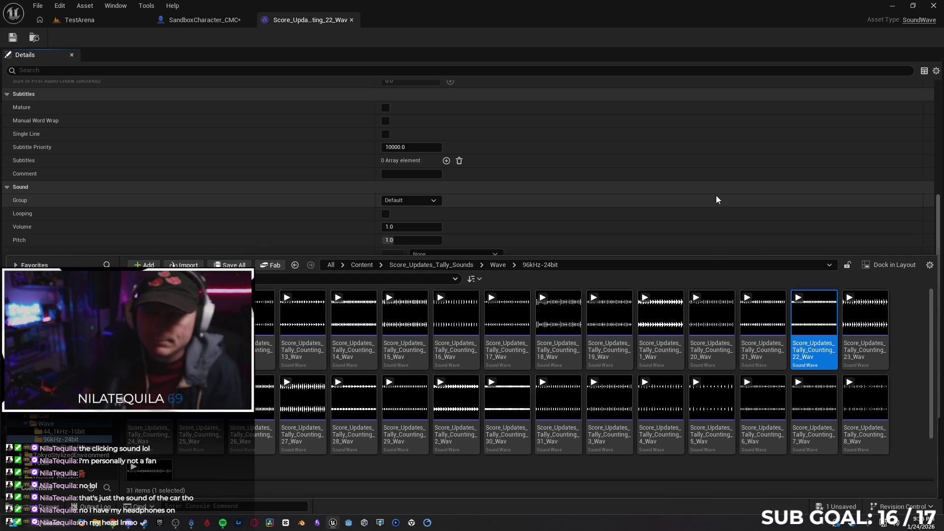
click(211, 25)
Add a Play Sound 2D node after the Current Session Score setter, using the selected tally sound.
mouse_move(540, 147)
mouse_down()
mouse_move(460, 171)
mouse_move(488, 179)
mouse_up()
text(play sound)
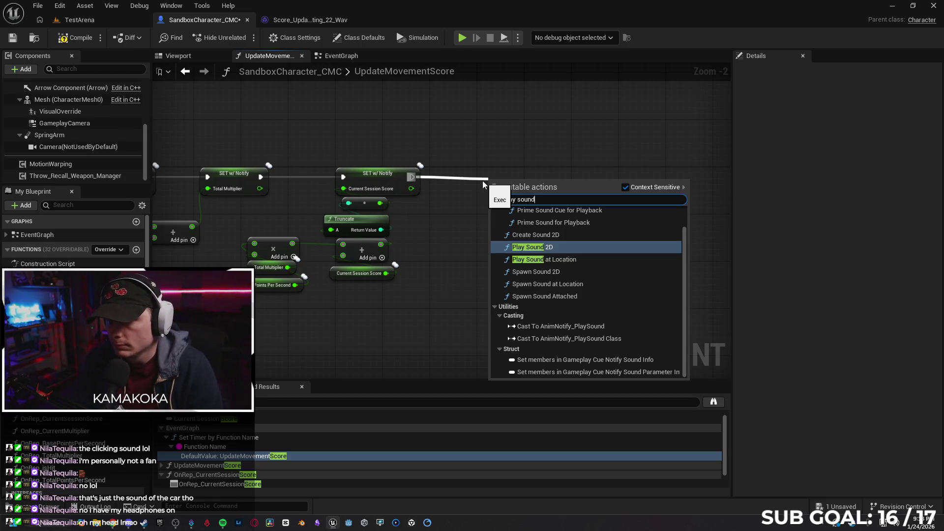
scroll(617, 271, up, 1)
scroll(612, 265, down, 1)
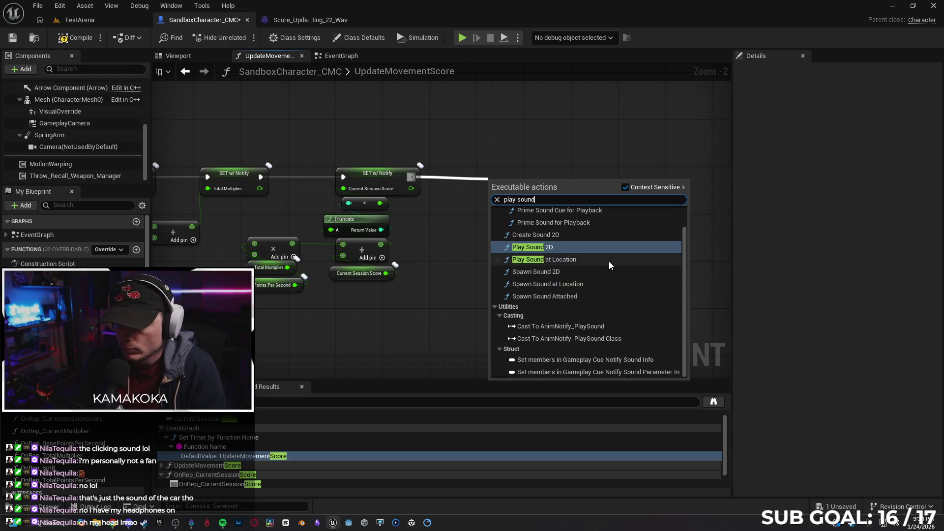
scroll(609, 263, up, 1)
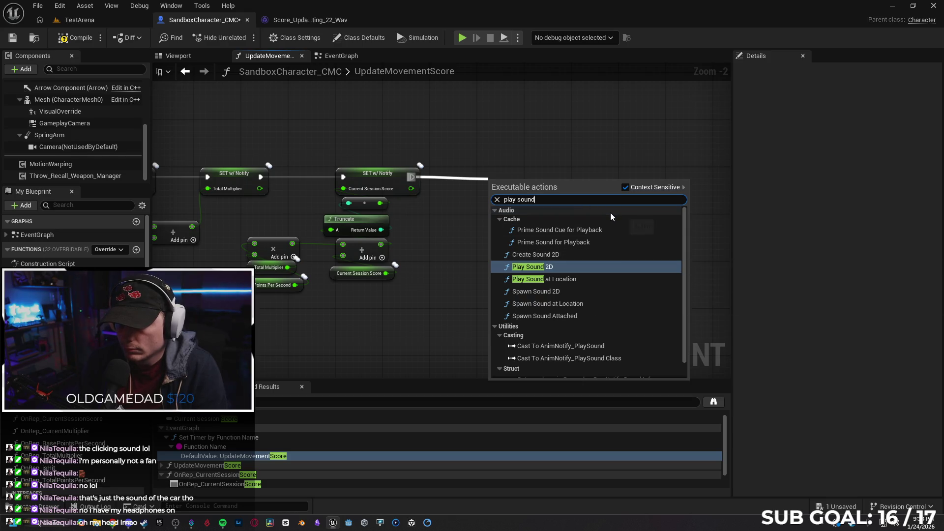
click(576, 267)
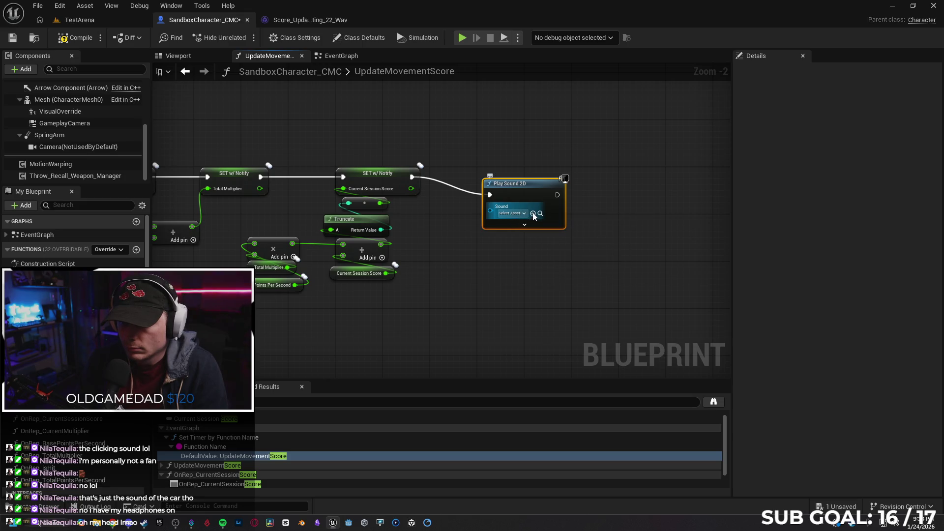
click(533, 214)
Inspect the node's advanced inputs and Concurrency Settings options, then move the node up and right.
click(524, 224)
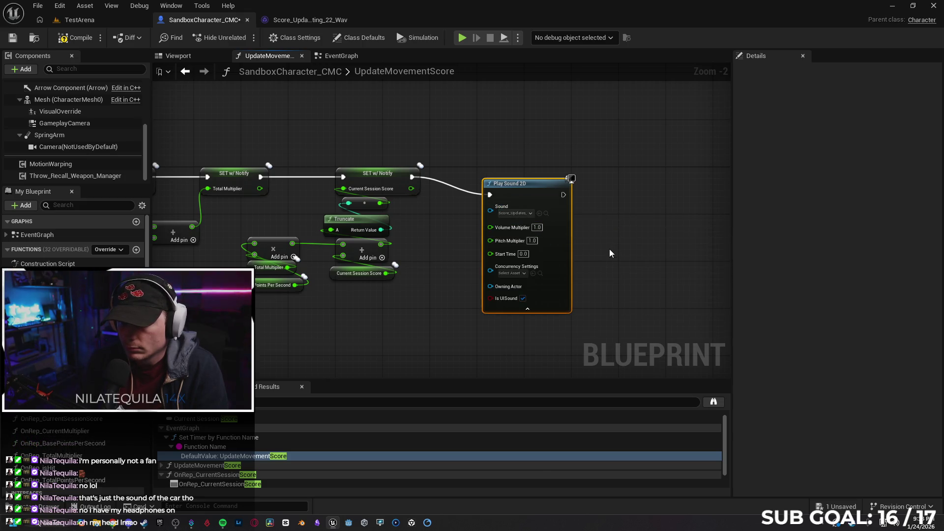
click(515, 273)
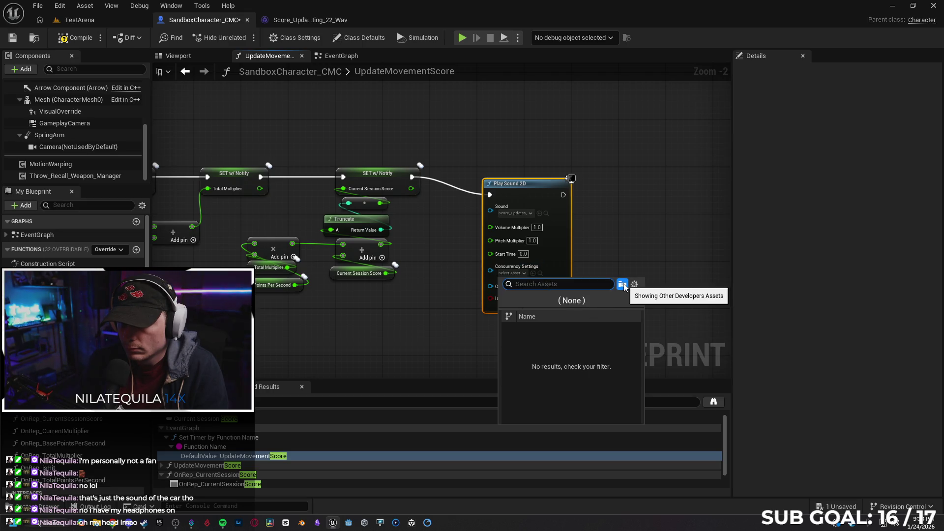
click(634, 256)
scroll(548, 277, up, 2)
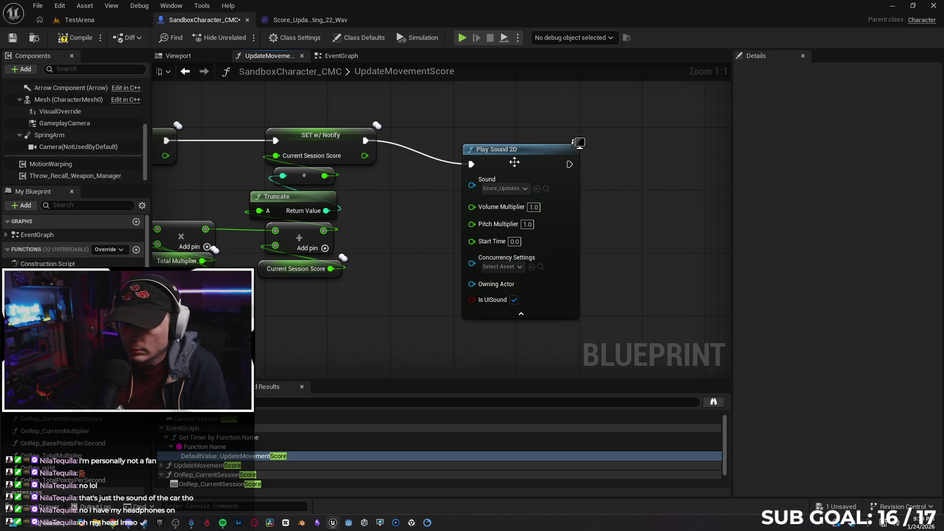
drag(537, 152, 546, 137)
click(295, 20)
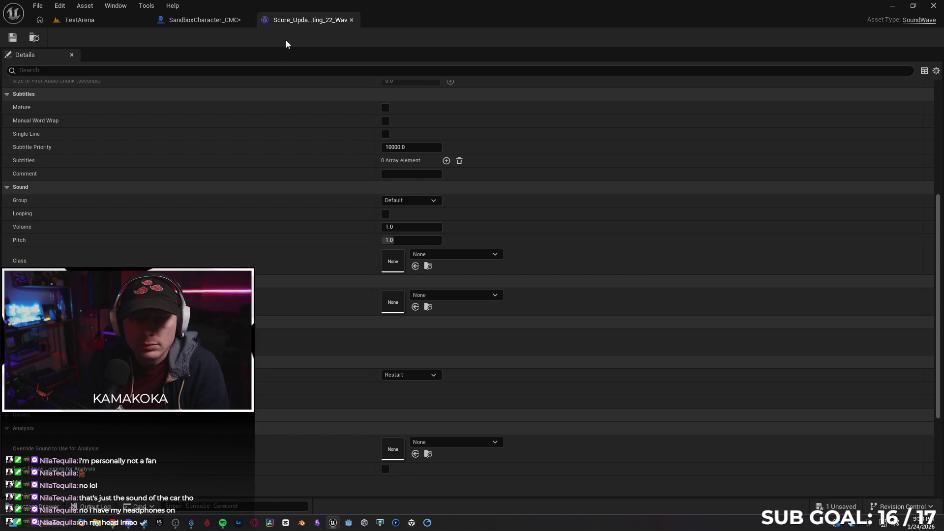
Browse to the tally sounds' Cue folder and select and preview Score_Updates_Tally_Counting_22_Cue.
scroll(206, 192, up, 5)
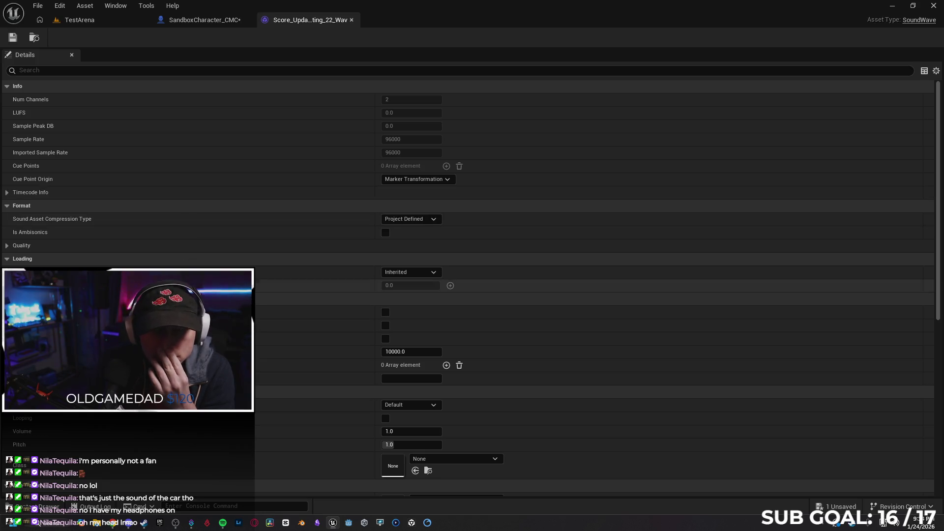
click(50, 507)
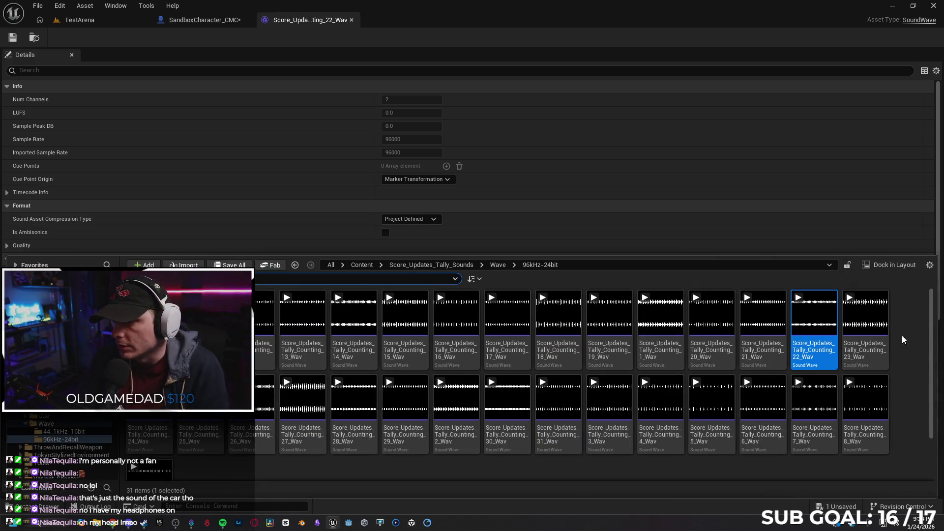
click(906, 365)
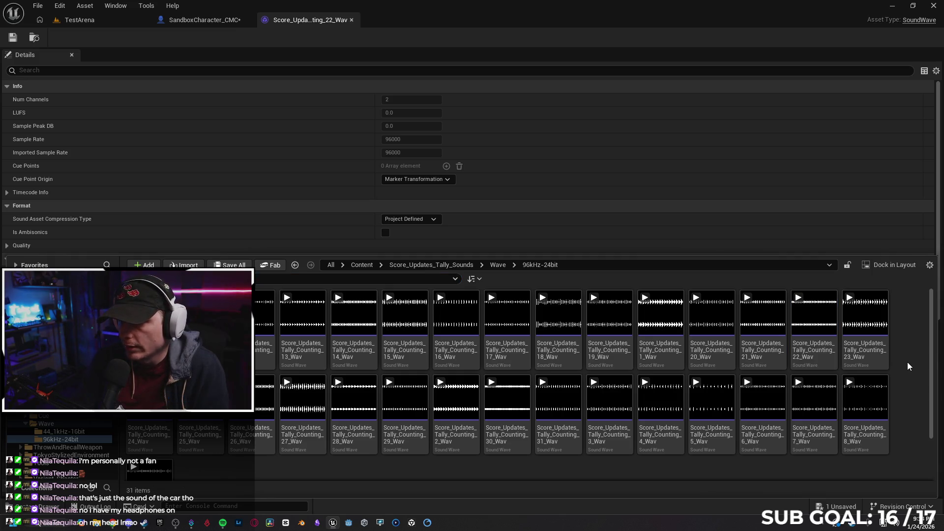
key(alt+Left)
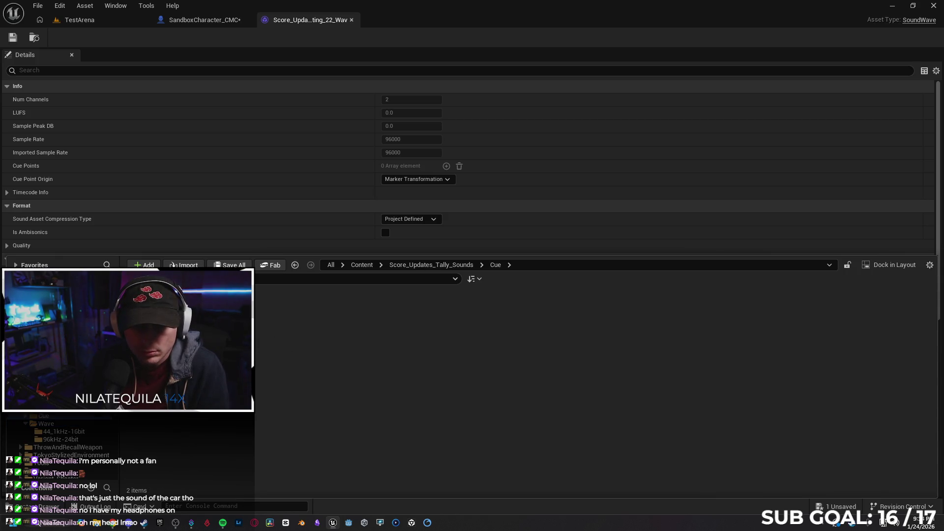
double_click(200, 315)
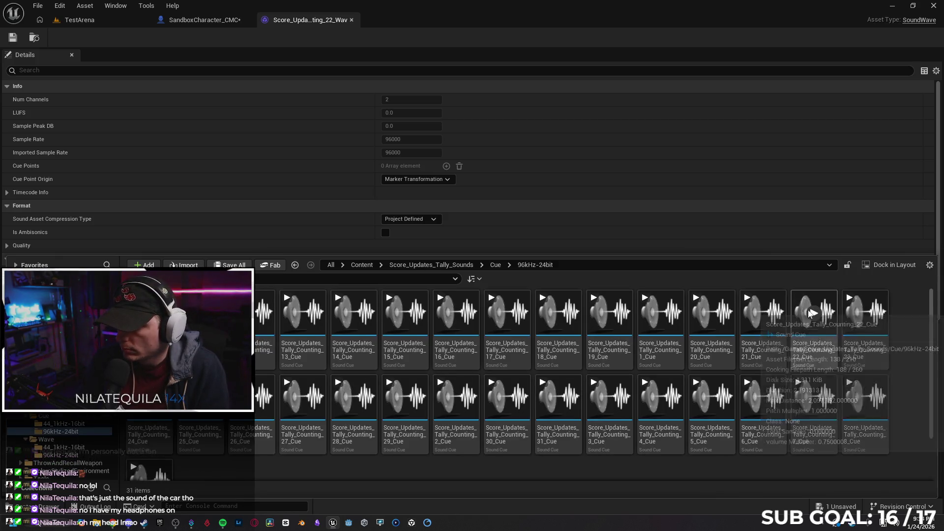
click(814, 354)
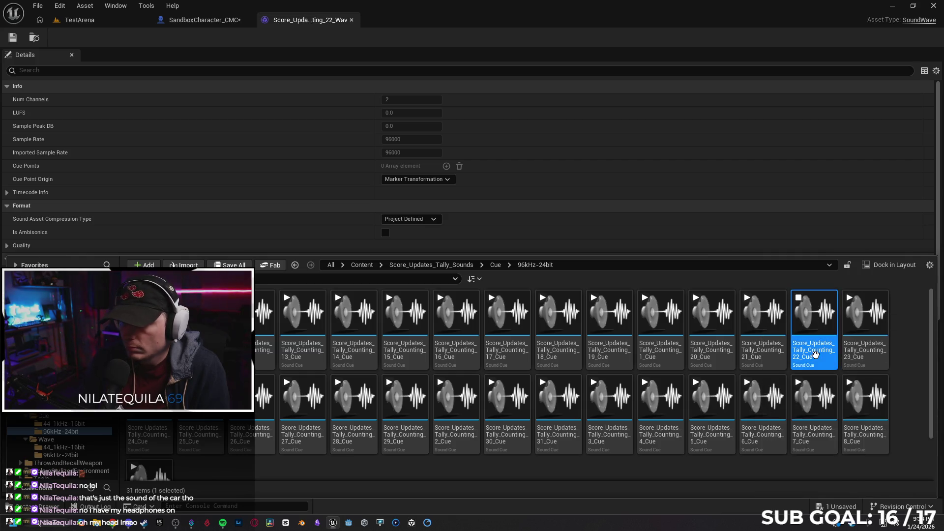
click(204, 19)
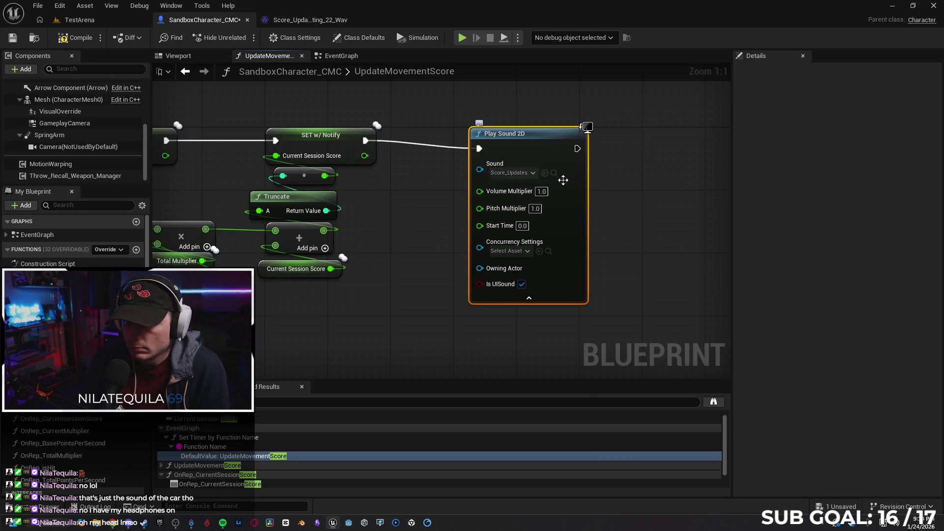
Review the Play Sound 2D Sound pin's asset list, leaving it unchanged.
click(533, 173)
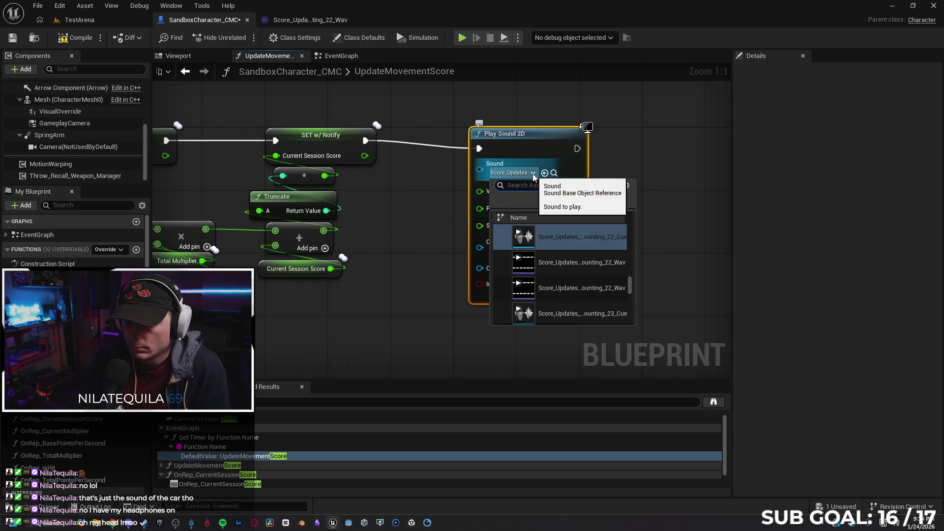
click(680, 178)
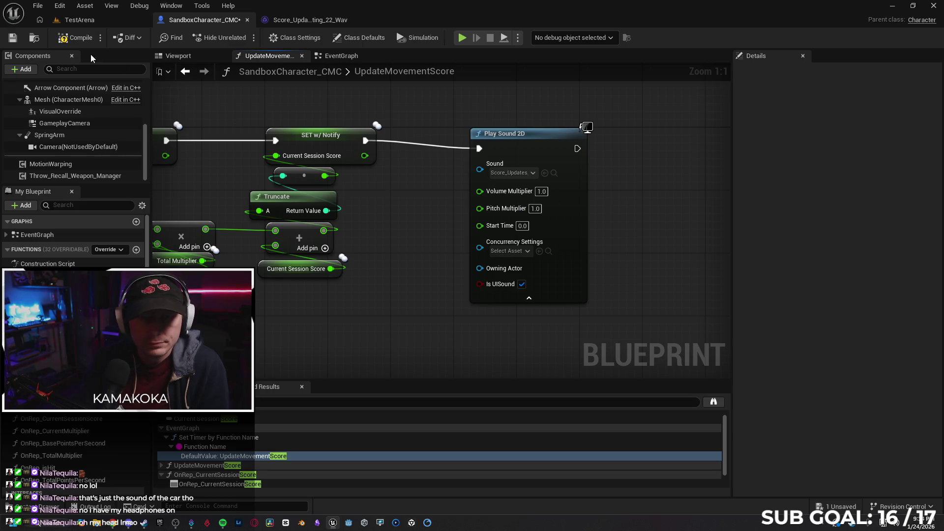
click(94, 21)
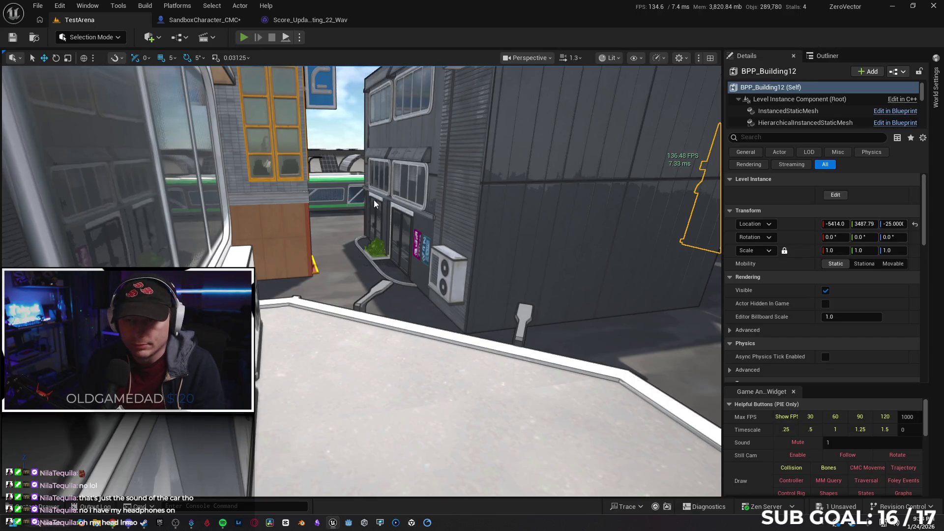
Briefly playtest the TestArena level, then bring up the browser with the drift video.
key(alt+p)
key(w)
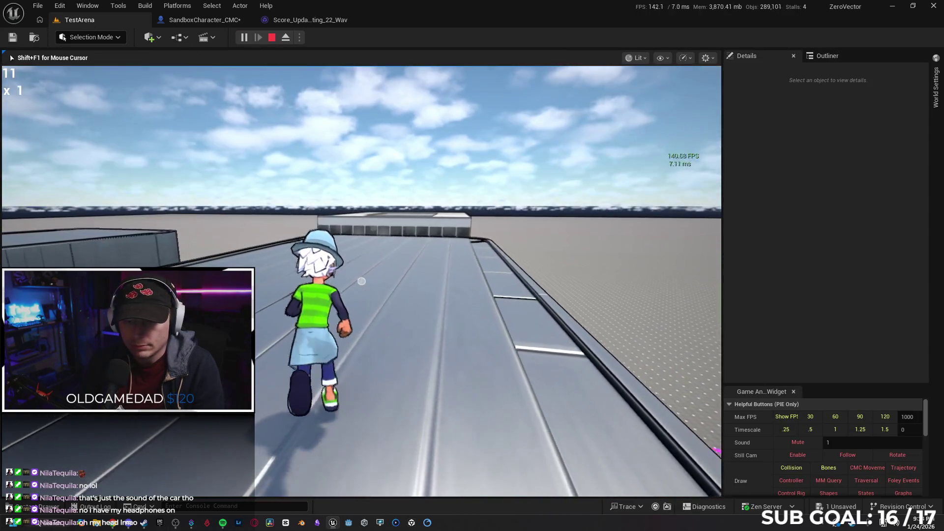
key(Escape)
click(185, 21)
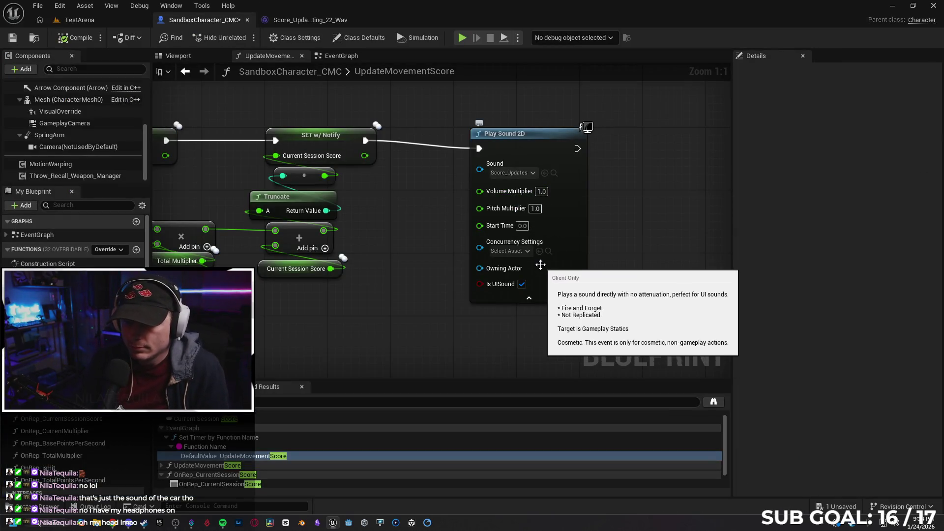
click(116, 523)
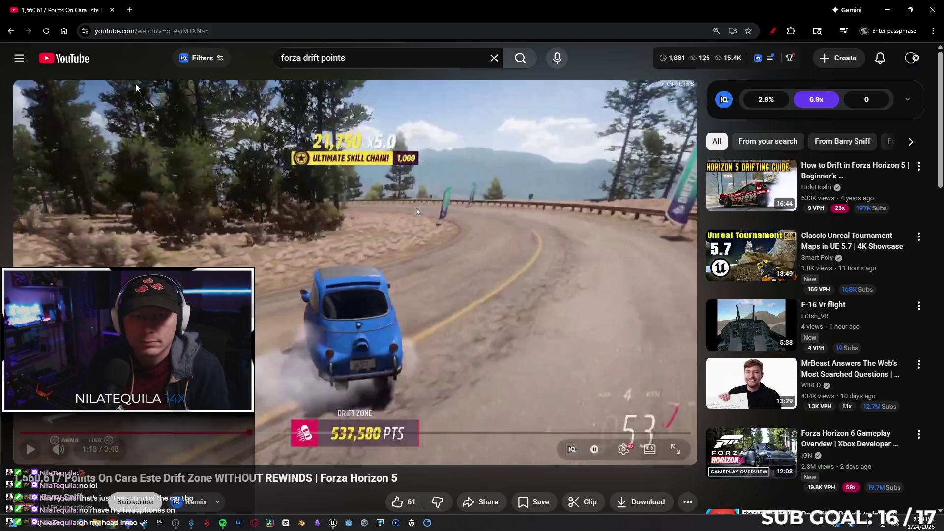
Search Google for 'unreal sound concurrency' in a new tab.
click(127, 10)
text(unreal sounf)
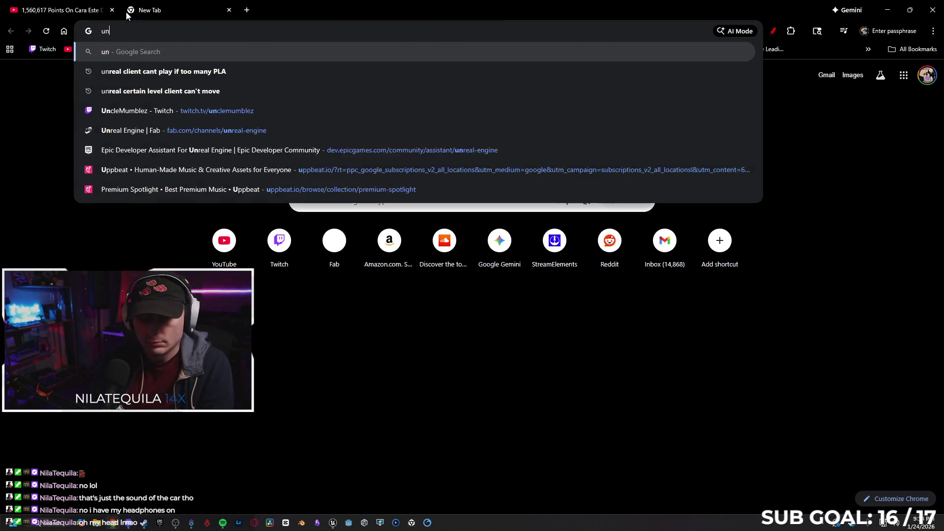
key(BackSpace)
text(d con)
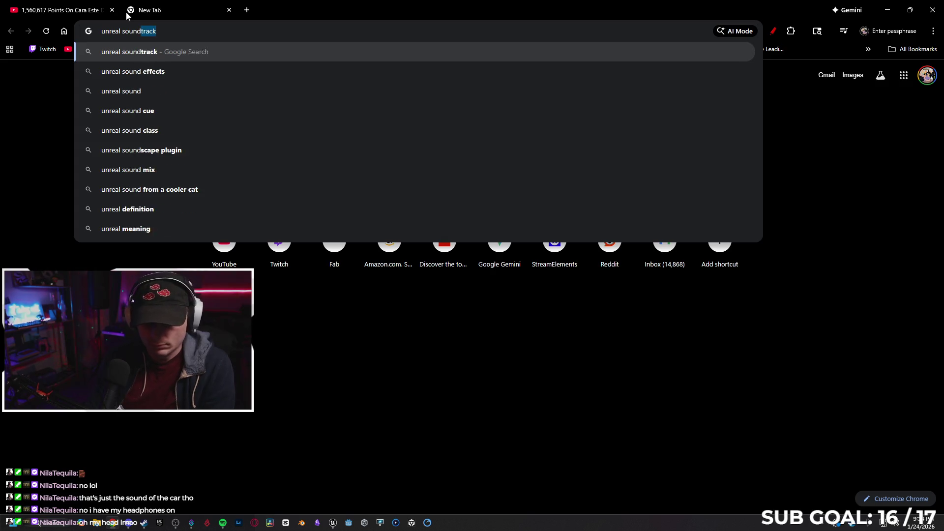
key(Down)
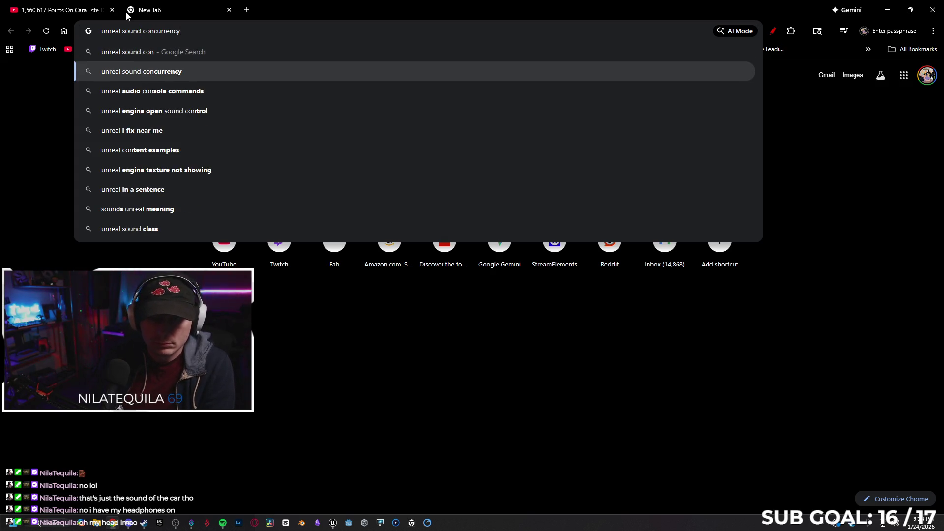
key(Return)
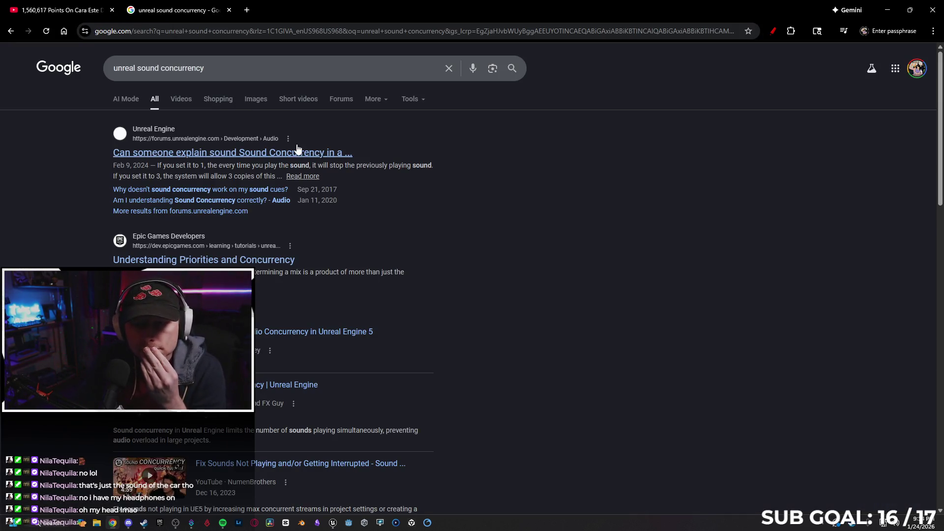
Read the Unreal forum thread on Sound Concurrency, then minimize Chrome.
middle_click(296, 152)
click(297, 6)
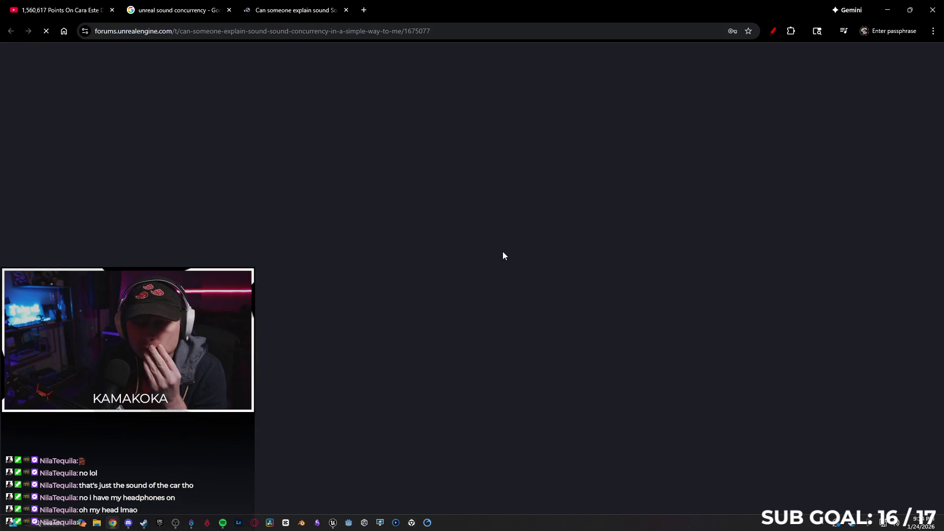
scroll(607, 196, down, 2)
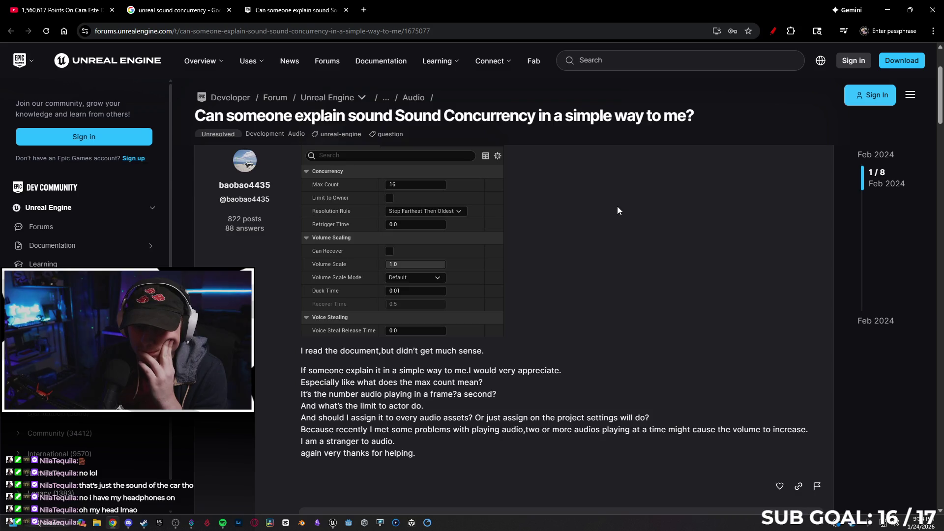
scroll(580, 219, down, 1)
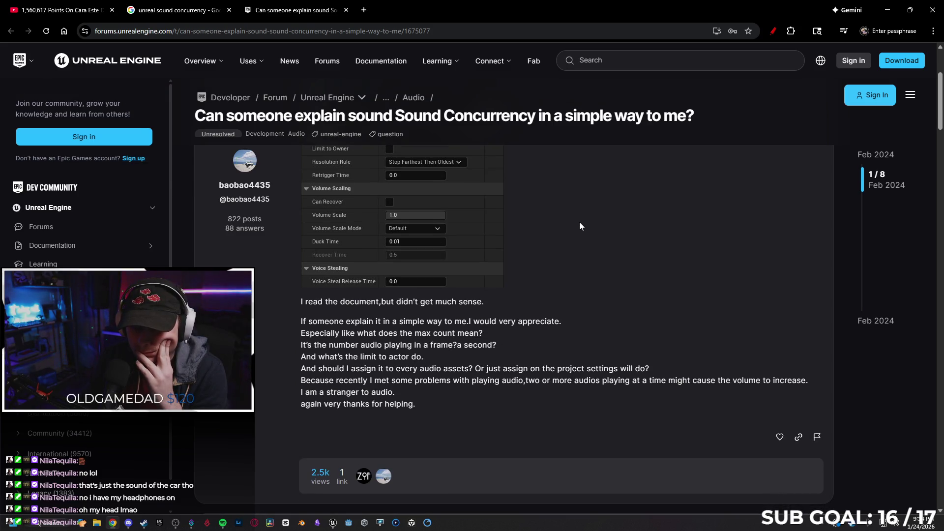
scroll(580, 227, down, 1)
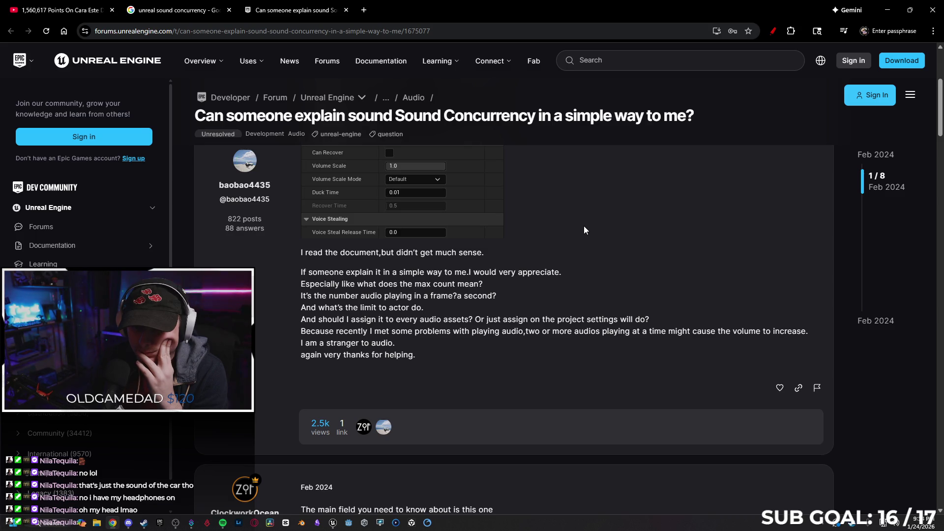
scroll(583, 226, down, 5)
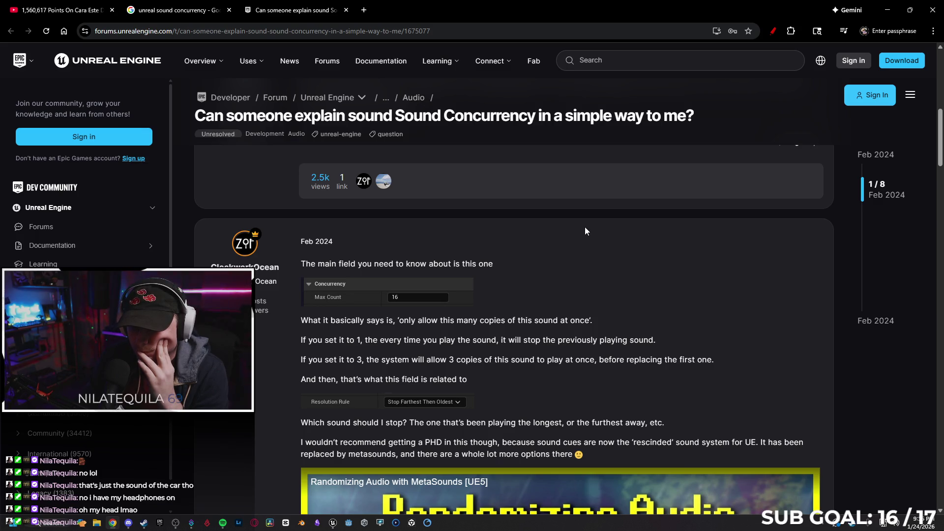
click(887, 10)
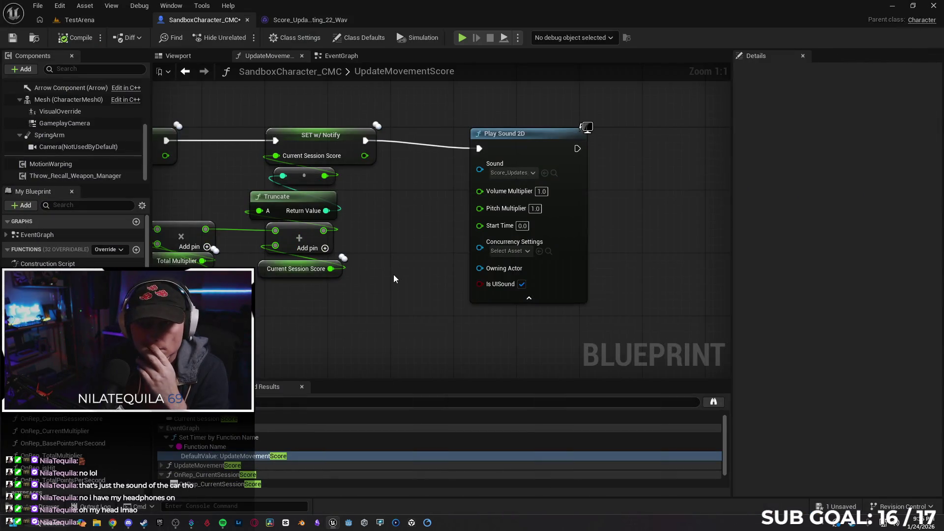
Turn on Override Concurrency in the tally sound wave's Concurrency section.
click(305, 20)
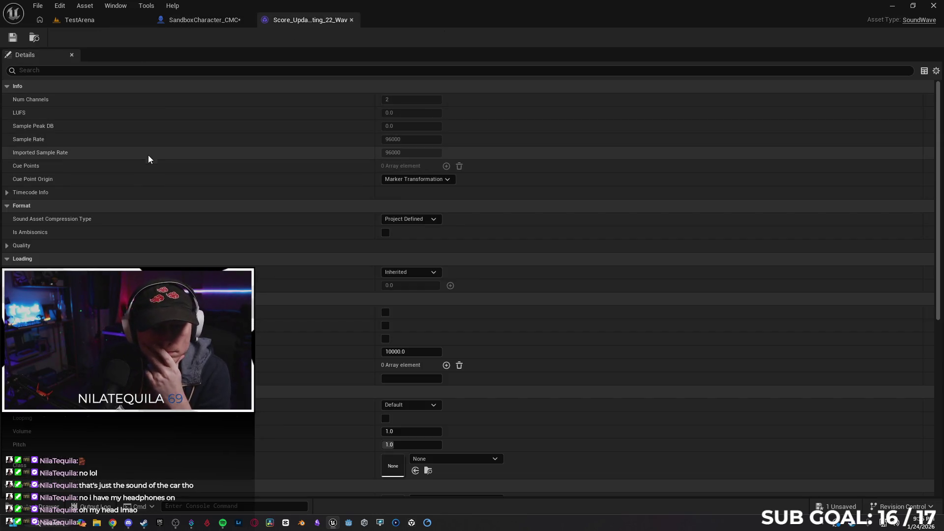
click(7, 193)
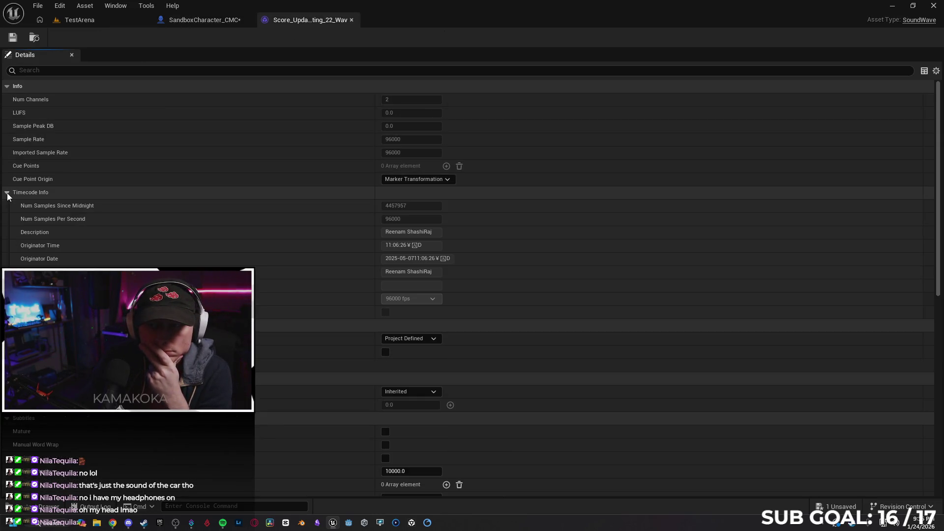
click(6, 193)
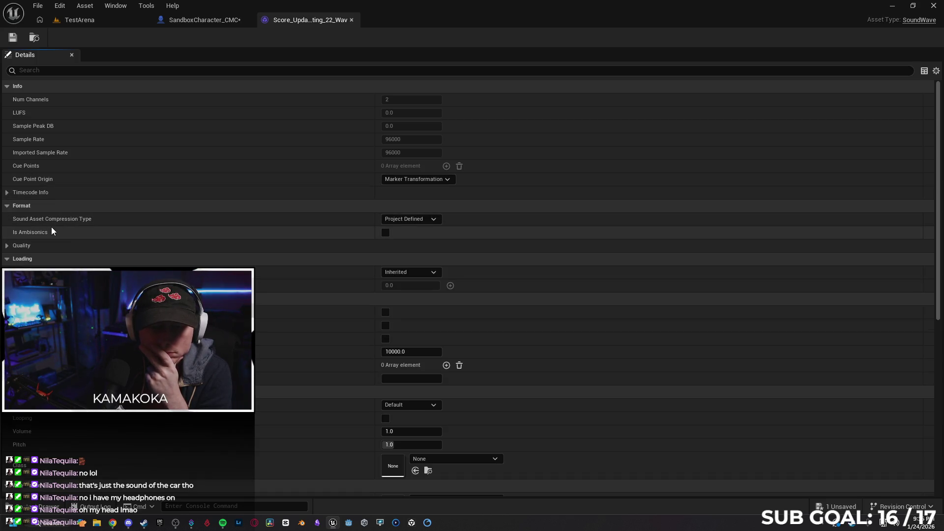
scroll(70, 243, down, 1)
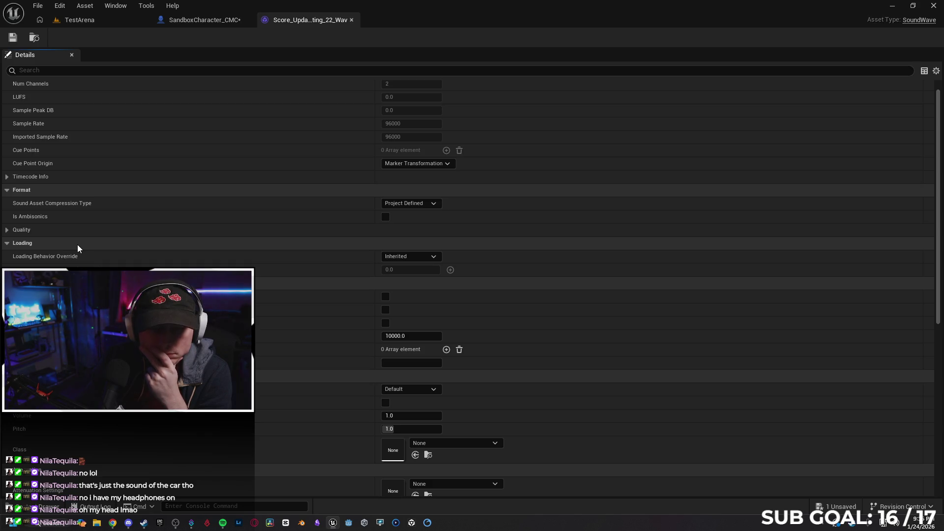
scroll(83, 247, down, 4)
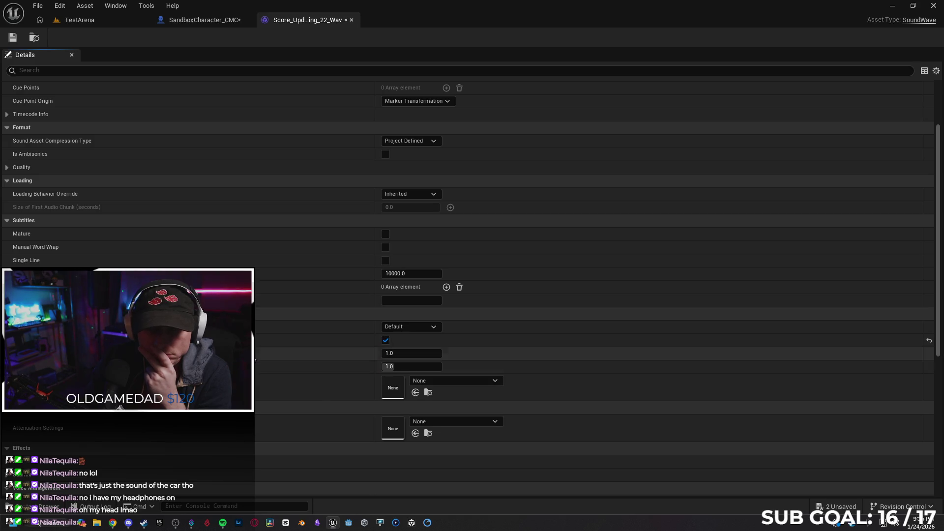
scroll(386, 344, down, 3)
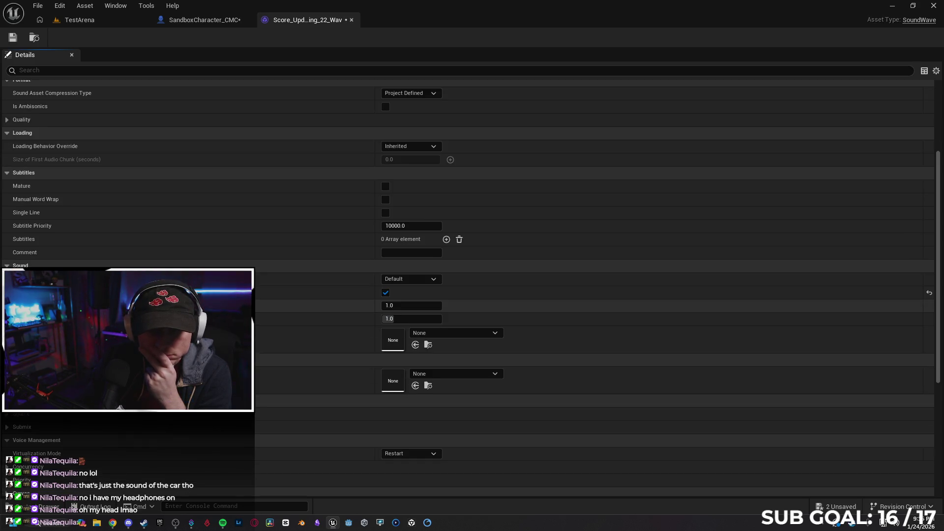
scroll(472, 285, down, 4)
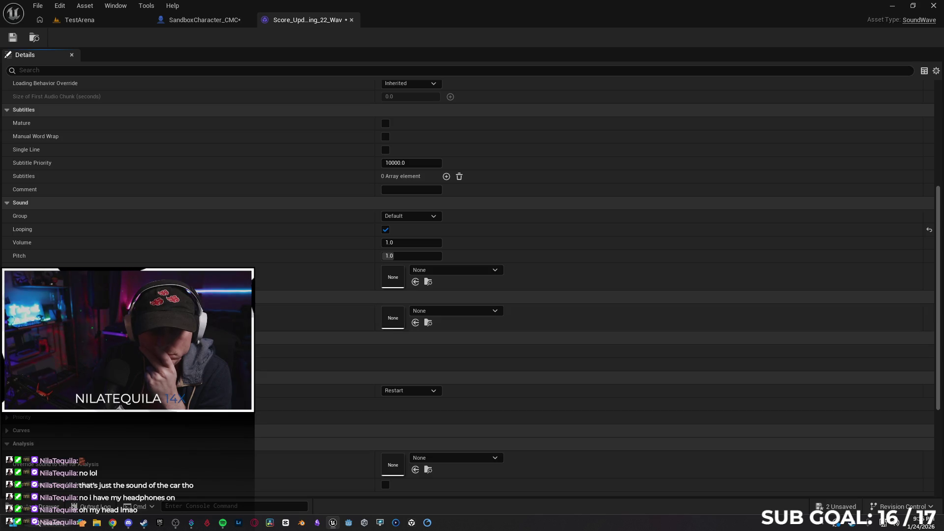
click(49, 403)
scroll(350, 399, down, 1)
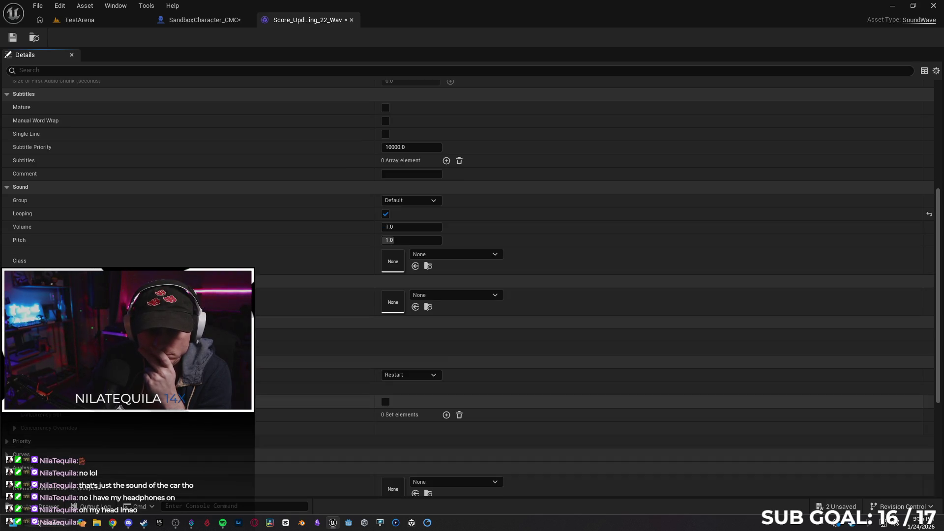
click(386, 402)
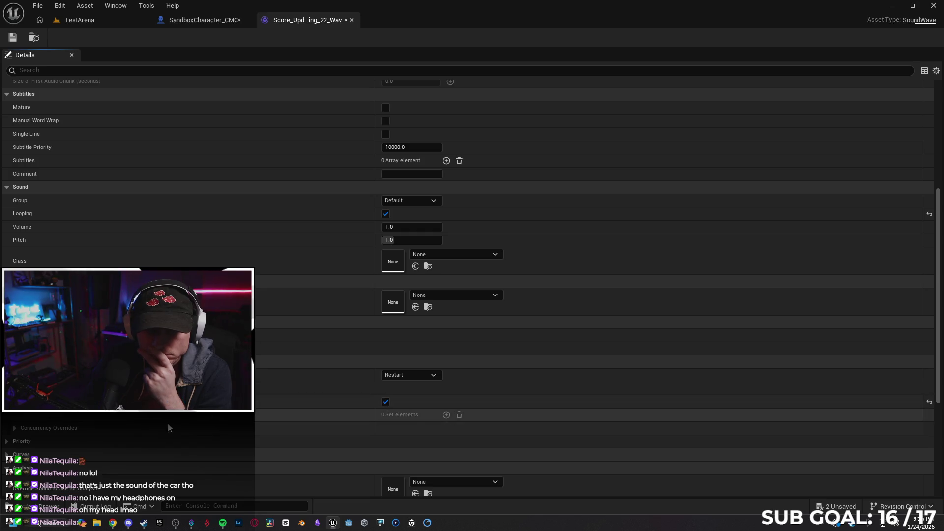
Set the Concurrency Overrides Max Count to 1 and save the sound wave.
click(14, 428)
scroll(16, 430, down, 5)
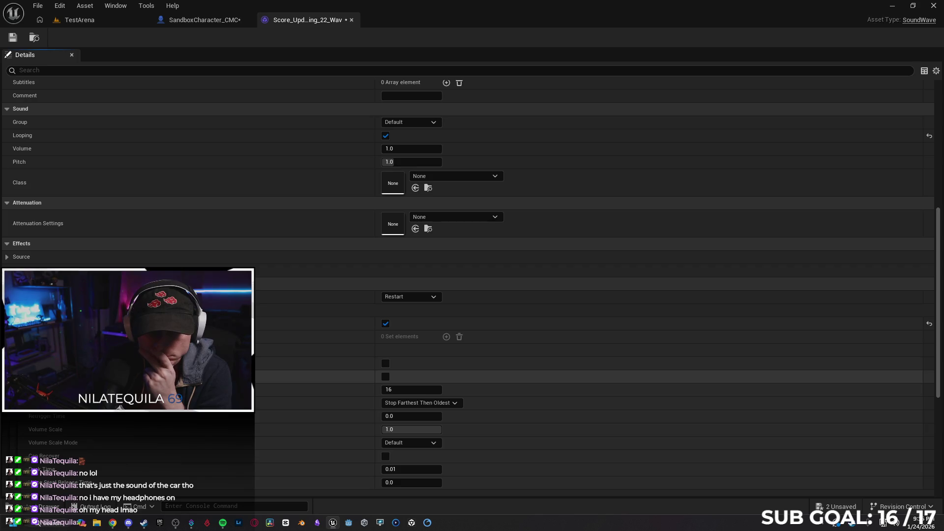
click(408, 389)
text(1)
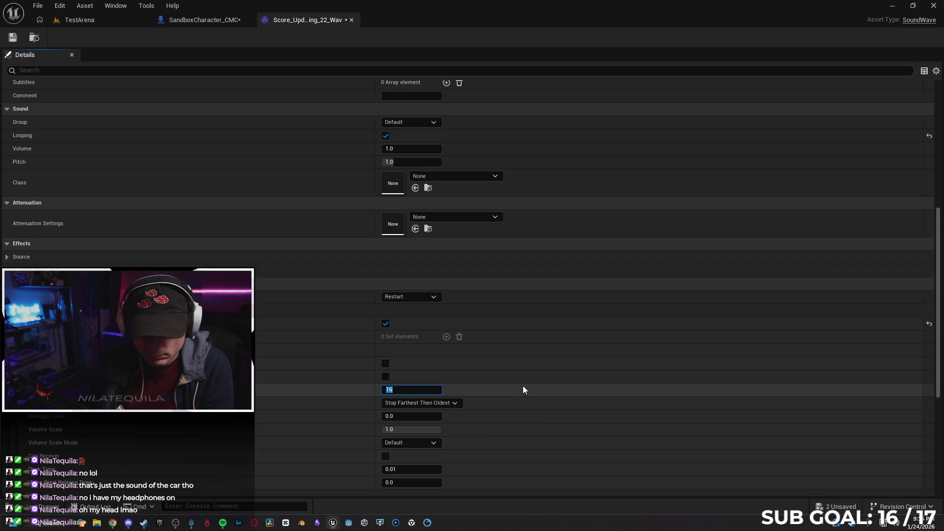
key(Return)
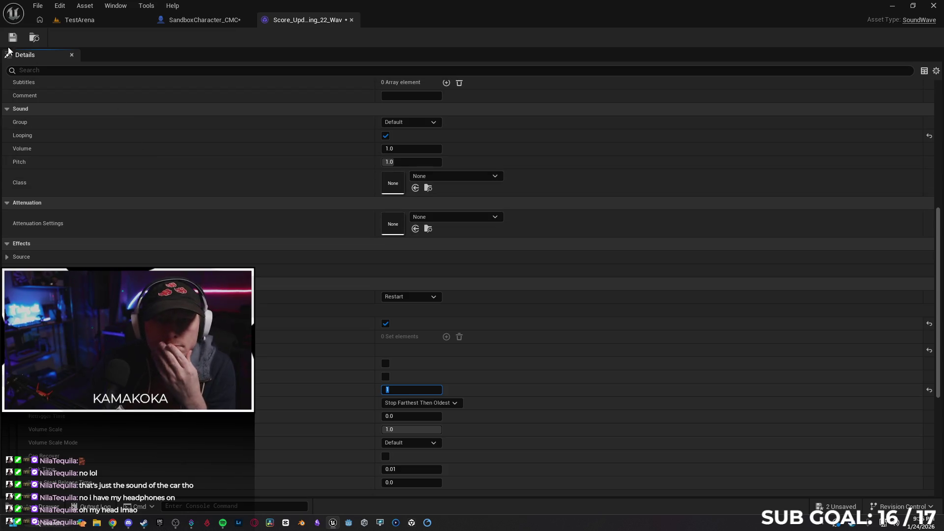
click(11, 44)
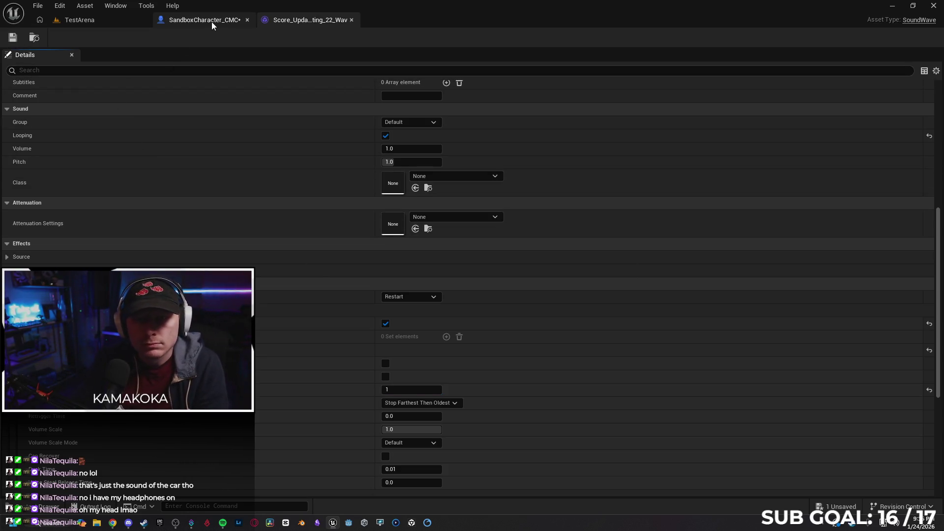
Find Tally_Counting_22_Wav in the 96kHz-24bit tally sounds folder, then return to TestArena.
click(202, 20)
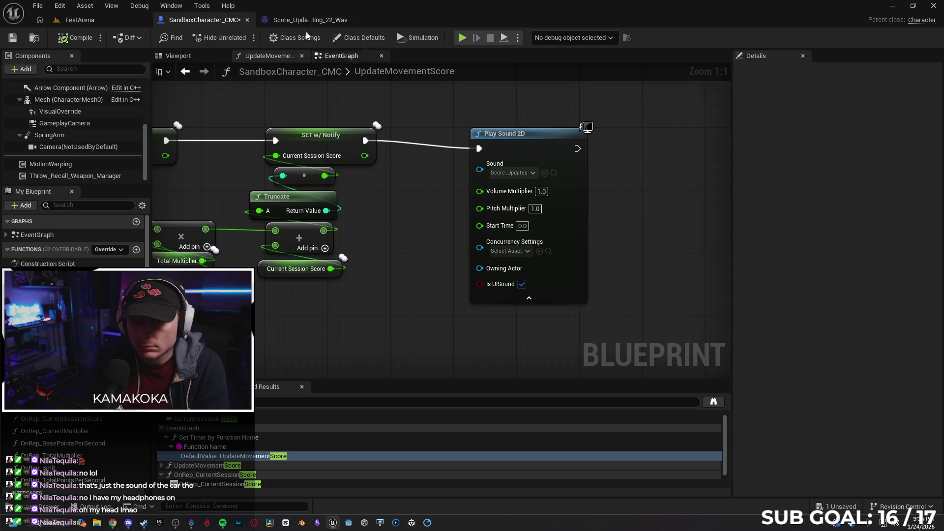
key(ctrl+space)
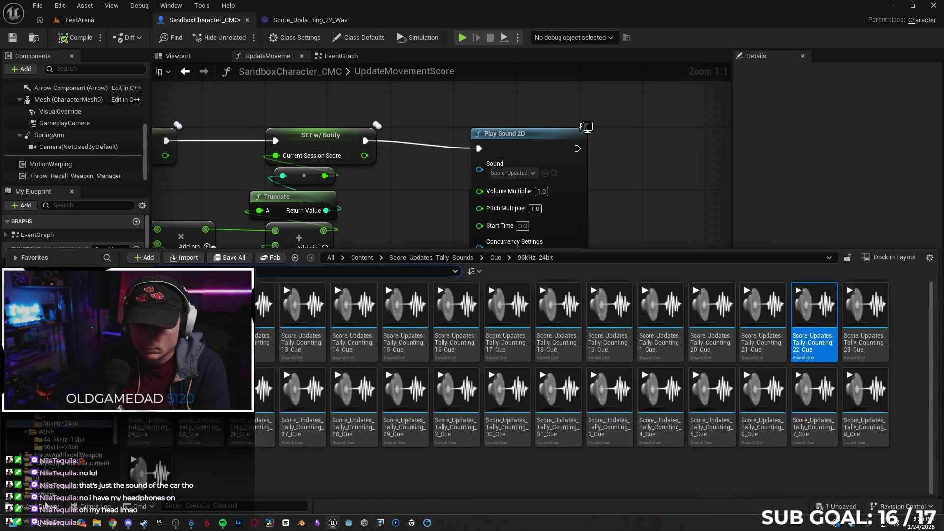
key(alt+Left)
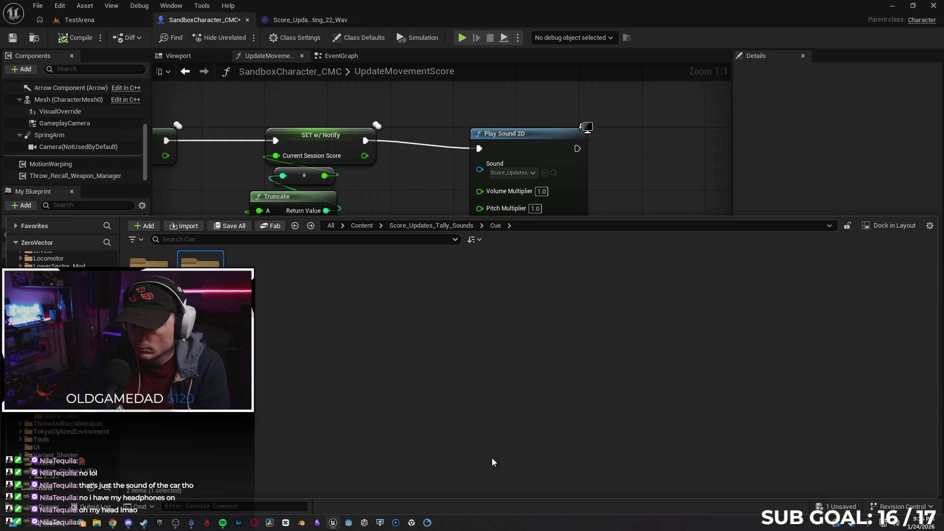
key(alt+Left)
key(alt+Left)
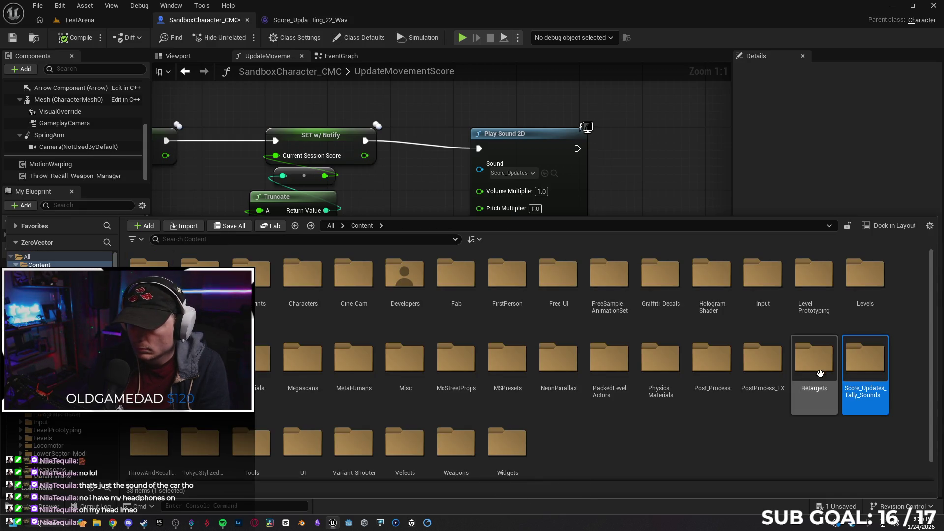
double_click(864, 359)
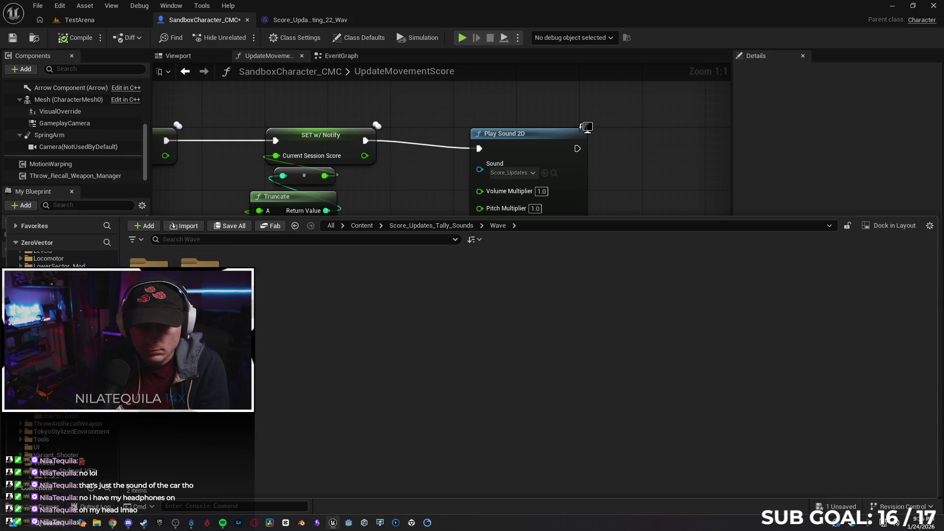
double_click(200, 260)
click(813, 285)
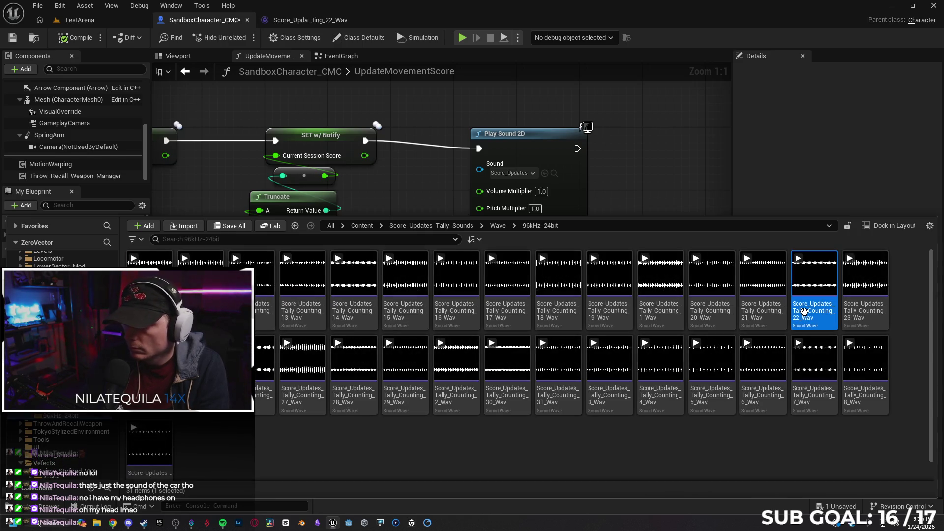
click(544, 173)
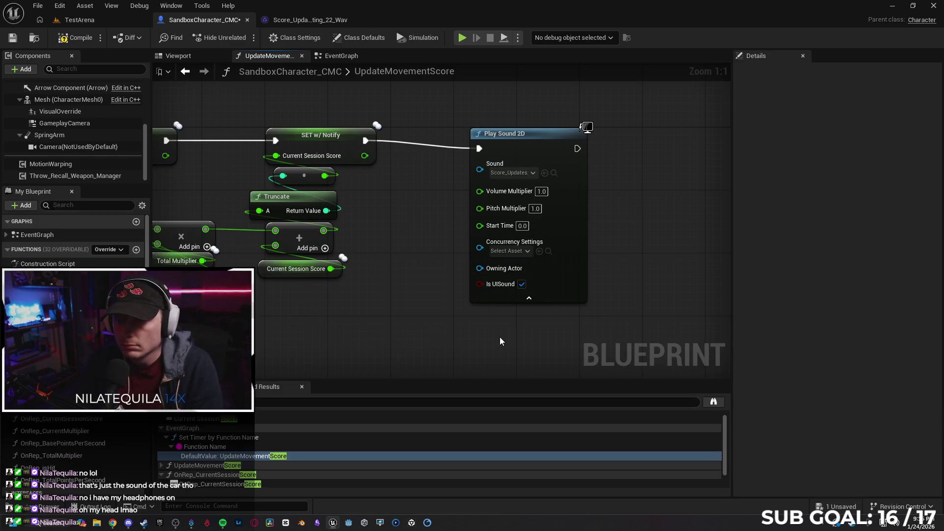
click(76, 21)
click(244, 37)
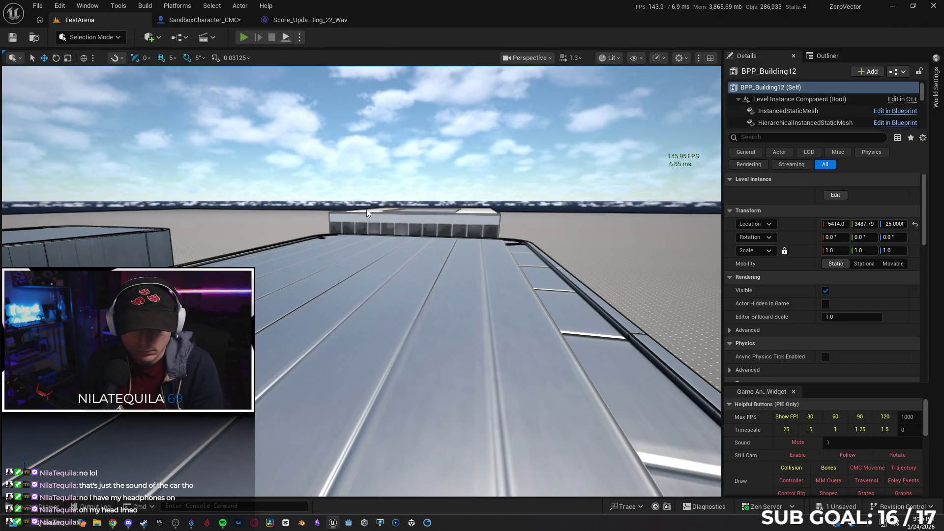
Run the character along the rooftop until the score reaches 11, then stop and view the tally sound wave.
key(w)
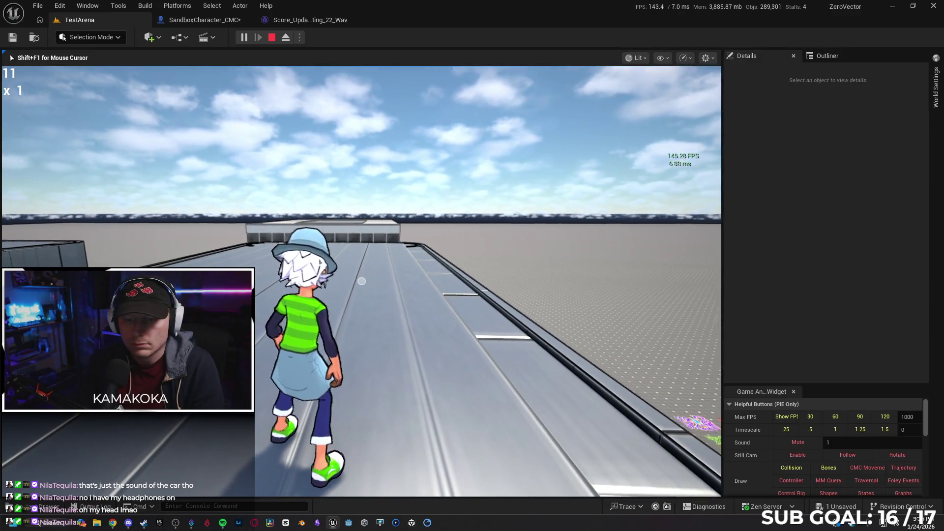
key(s)
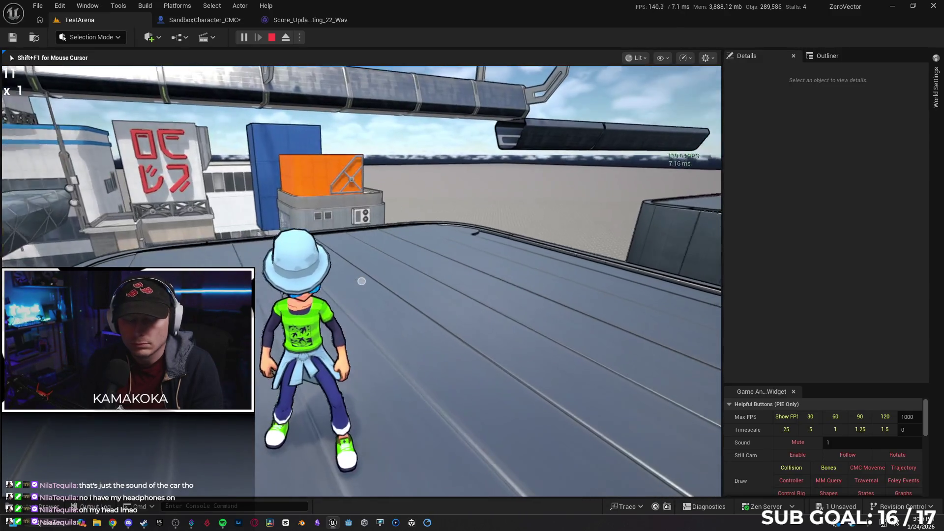
key(Escape)
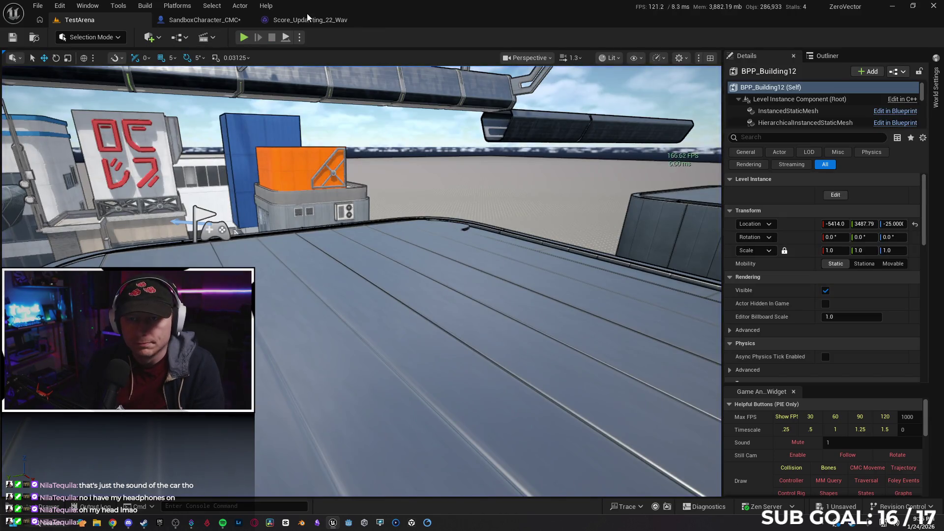
click(306, 18)
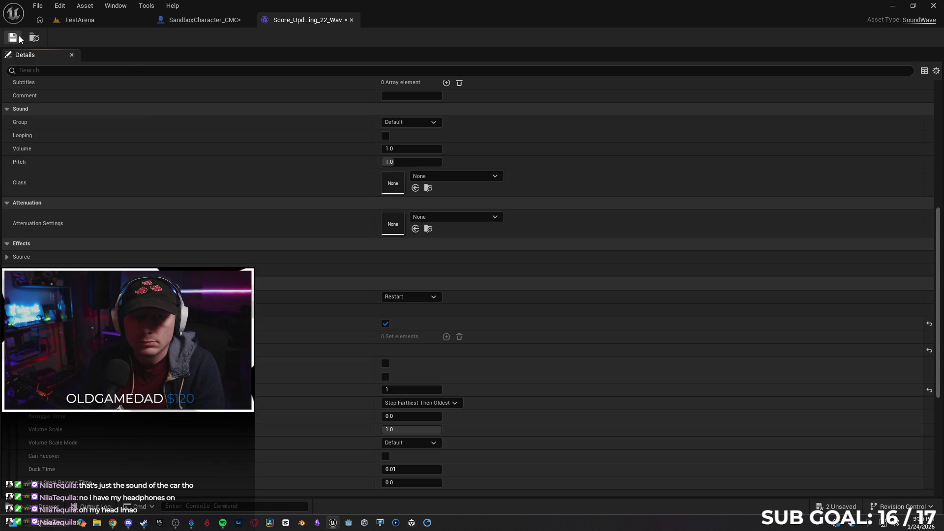
Playtest TestArena again, running the character until the score reaches 134.
click(217, 19)
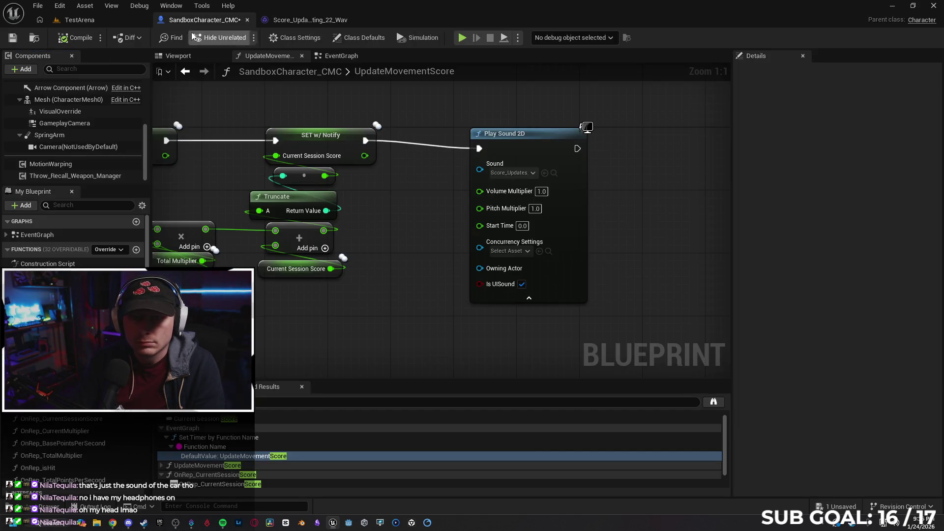
click(99, 24)
key(alt+p)
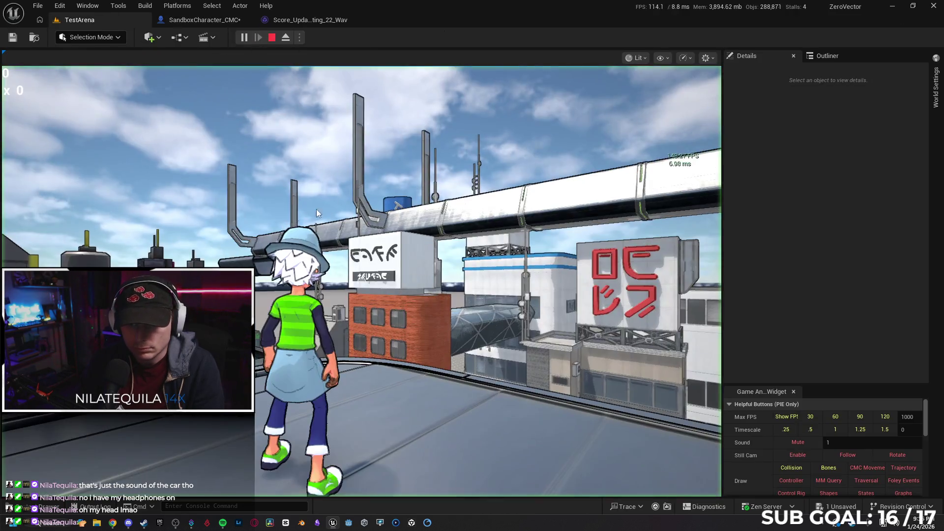
key(w)
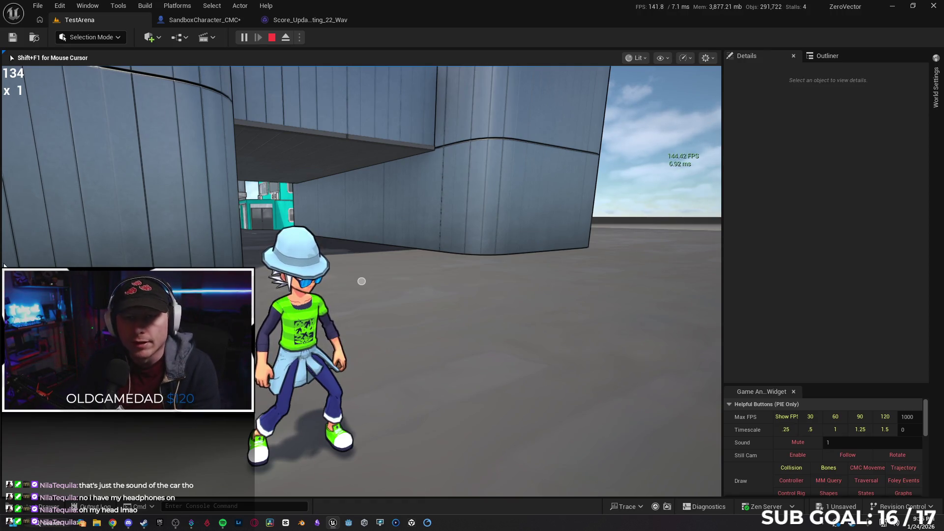
Pan the UpdateMovementScore graph to bring the Branch and Select nodes into view.
click(202, 19)
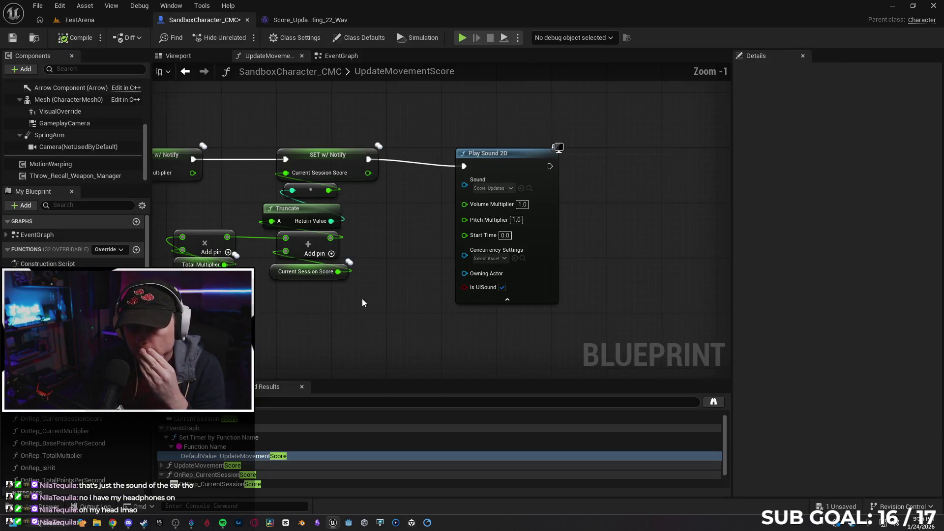
scroll(360, 315, down, 2)
mouse_move(387, 269)
mouse_down()
mouse_move(618, 255)
mouse_move(668, 290)
mouse_move(705, 275)
mouse_up()
mouse_move(244, 231)
mouse_down()
mouse_move(249, 257)
mouse_move(263, 253)
mouse_move(255, 262)
mouse_move(266, 265)
mouse_move(246, 268)
mouse_move(263, 257)
mouse_move(211, 249)
mouse_move(232, 262)
mouse_up()
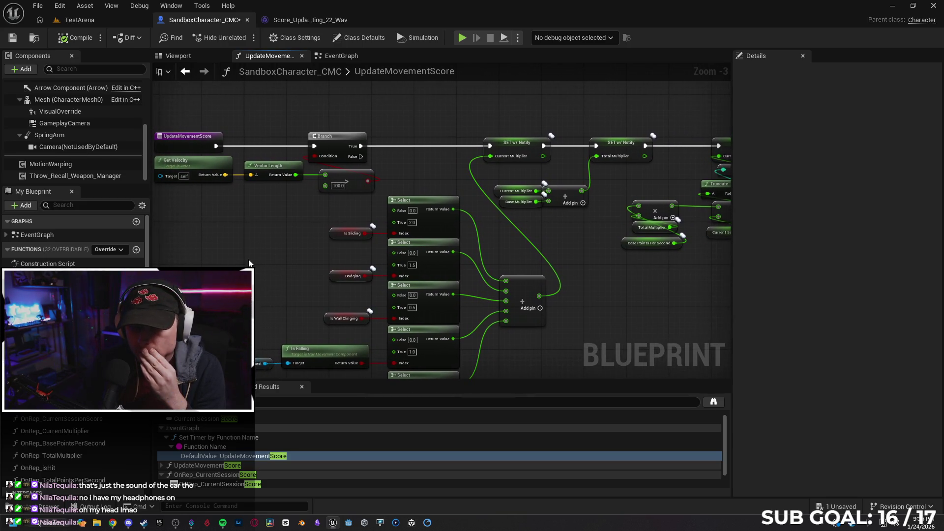
scroll(250, 260, down, 1)
drag(583, 294, 536, 290)
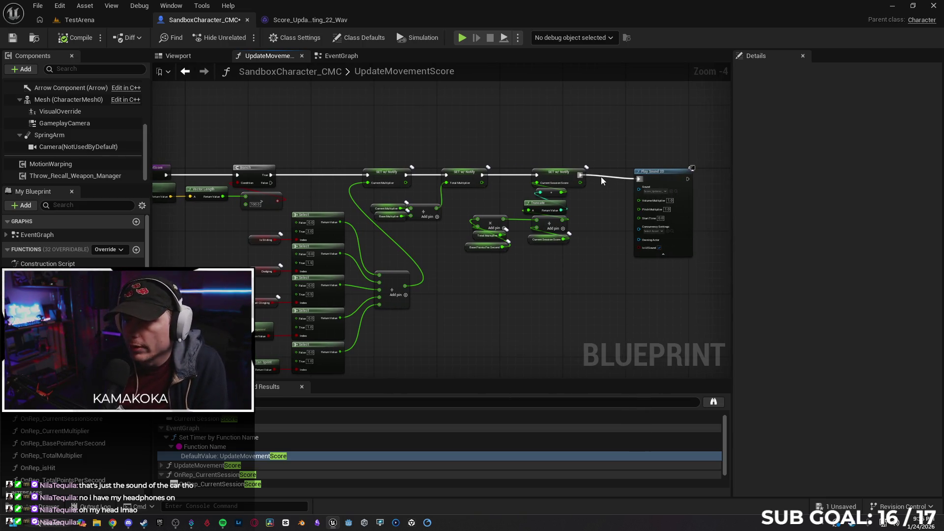
Place Play Sound 2D above the Branch and connect the Branch True output to it.
mouse_move(659, 176)
mouse_down()
mouse_move(297, 155)
mouse_move(462, 149)
mouse_up()
mouse_move(412, 187)
mouse_down()
mouse_move(417, 110)
mouse_move(415, 131)
mouse_up()
mouse_move(375, 180)
mouse_down()
mouse_move(390, 116)
mouse_move(402, 110)
mouse_move(455, 181)
mouse_move(470, 180)
mouse_up()
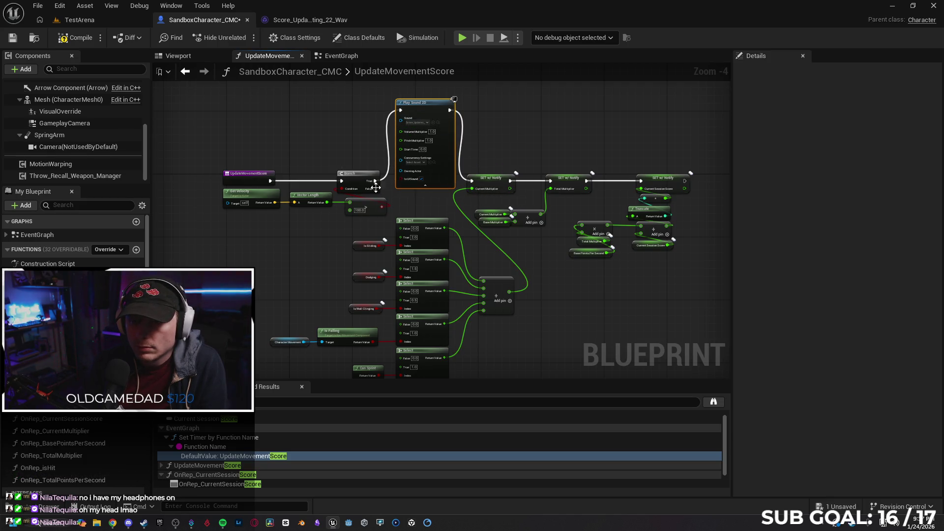
drag(373, 190, 259, 256)
text(stop s)
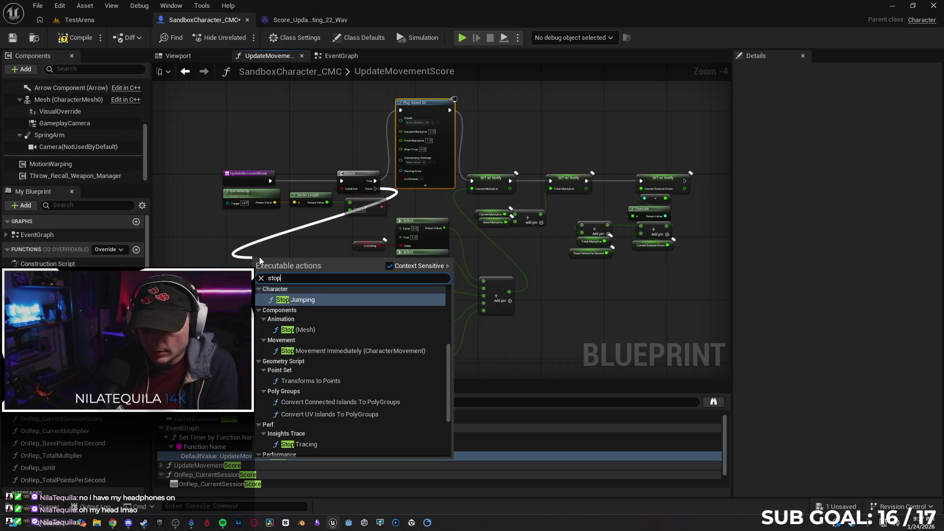
key(BackSpace)
key(BackSpace)
key(BackSpace)
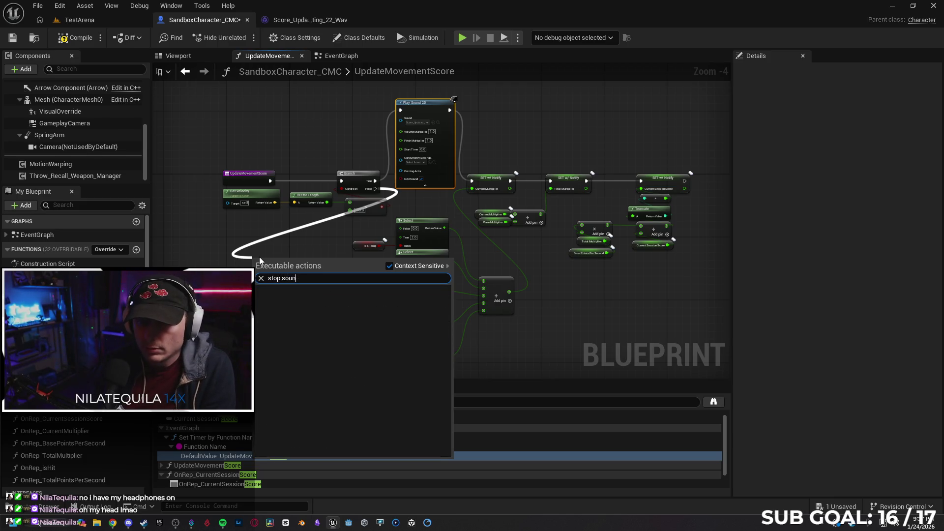
key(BackSpace)
key(BackSpace)
text(ound)
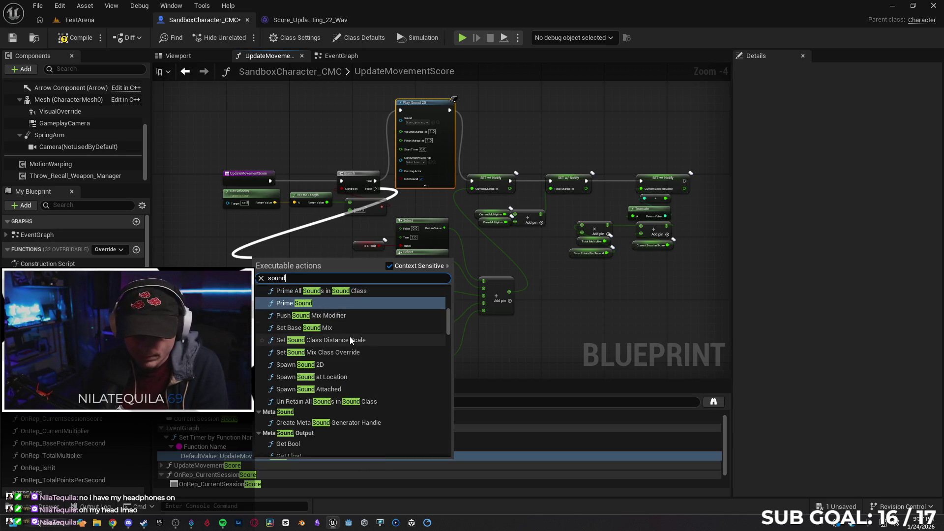
scroll(373, 344, up, 3)
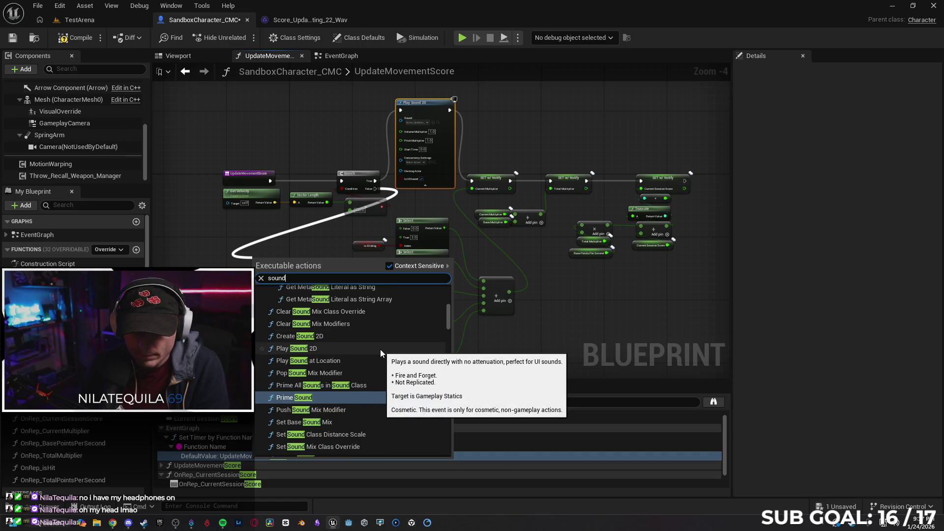
scroll(381, 353, up, 1)
scroll(382, 350, up, 4)
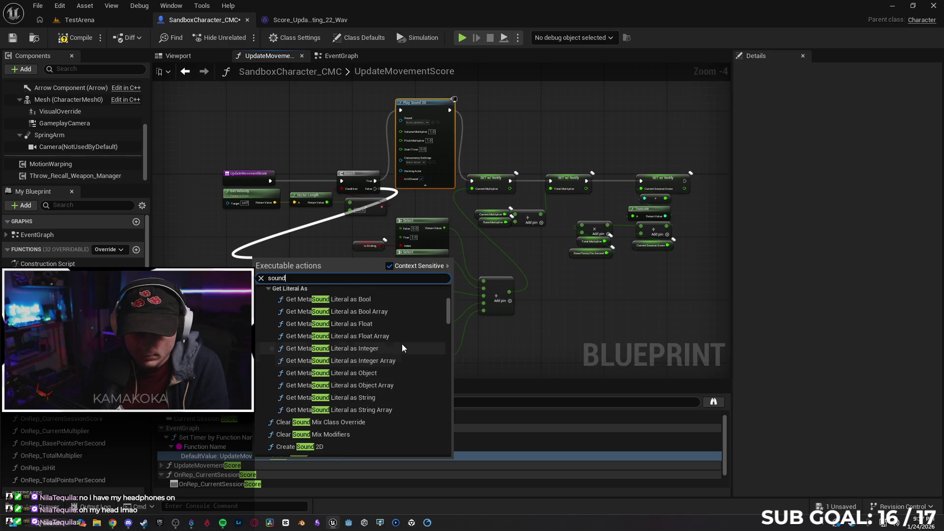
scroll(408, 331, up, 5)
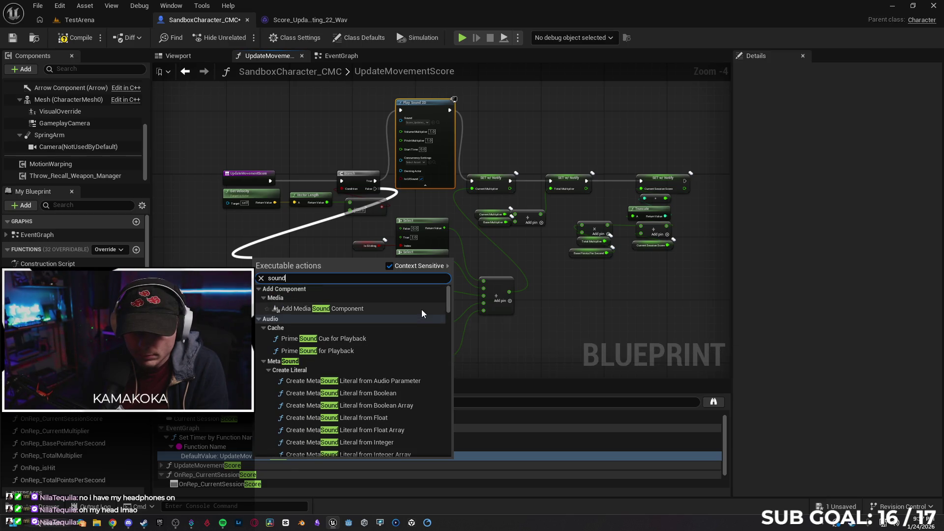
mouse_move(447, 300)
mouse_down()
mouse_move(444, 455)
mouse_move(438, 329)
mouse_up()
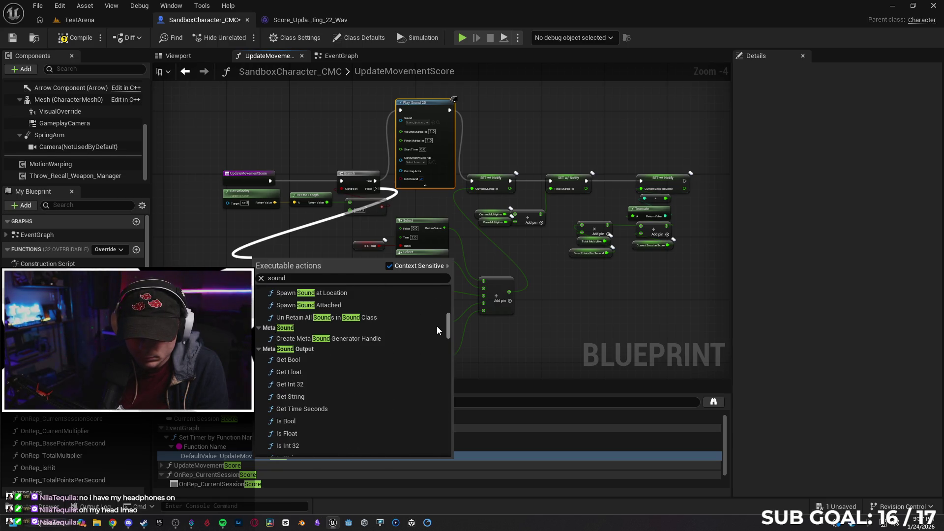
scroll(437, 326, up, 4)
scroll(437, 323, up, 5)
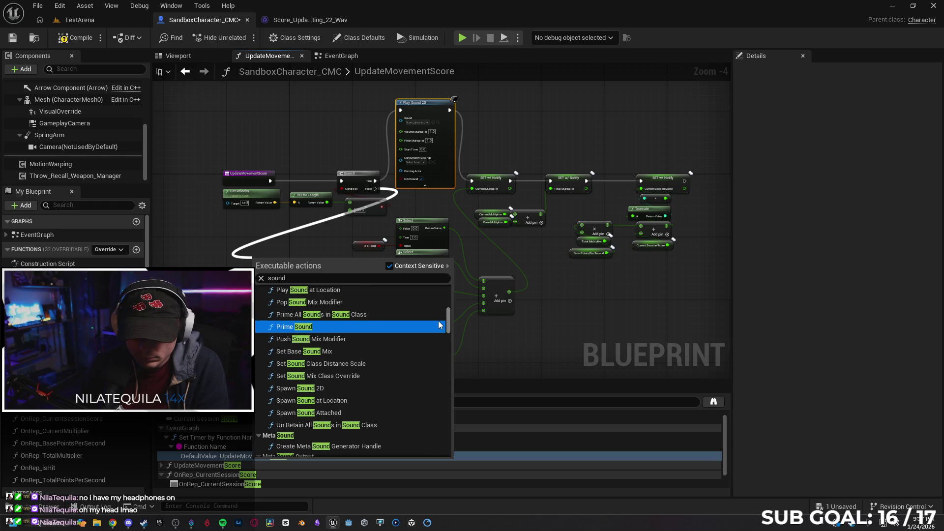
scroll(438, 321, up, 5)
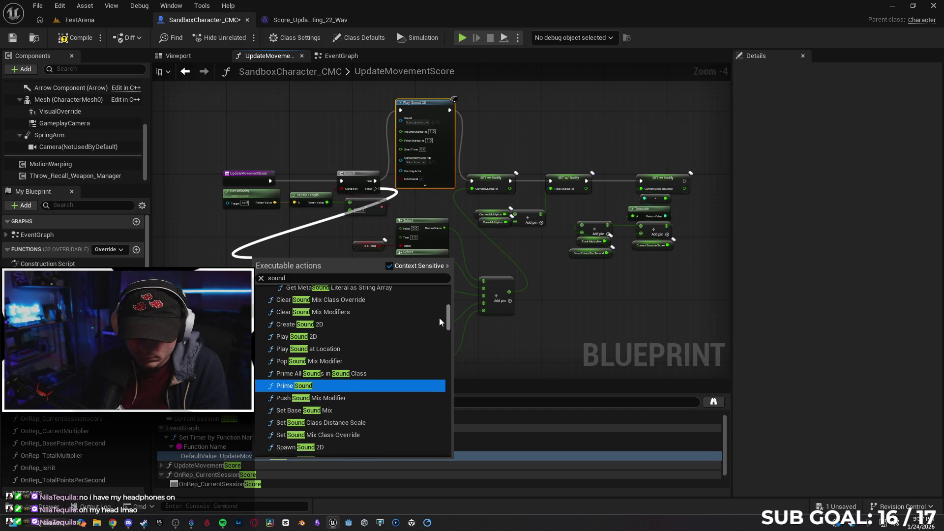
scroll(439, 317, up, 3)
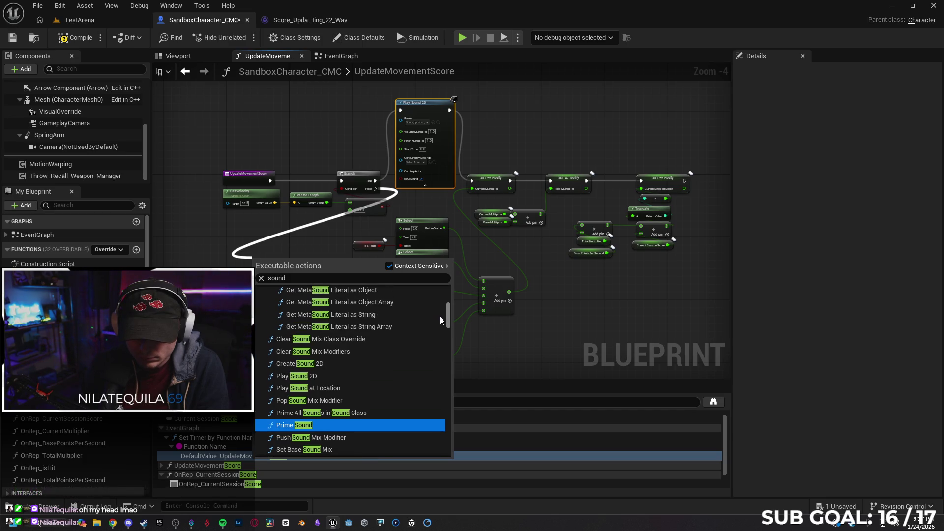
scroll(439, 319, up, 12)
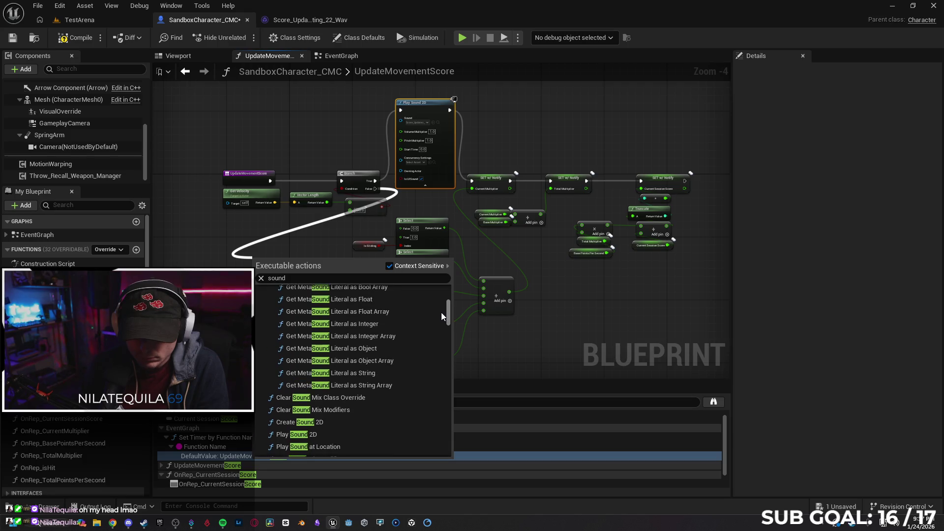
scroll(442, 308, up, 5)
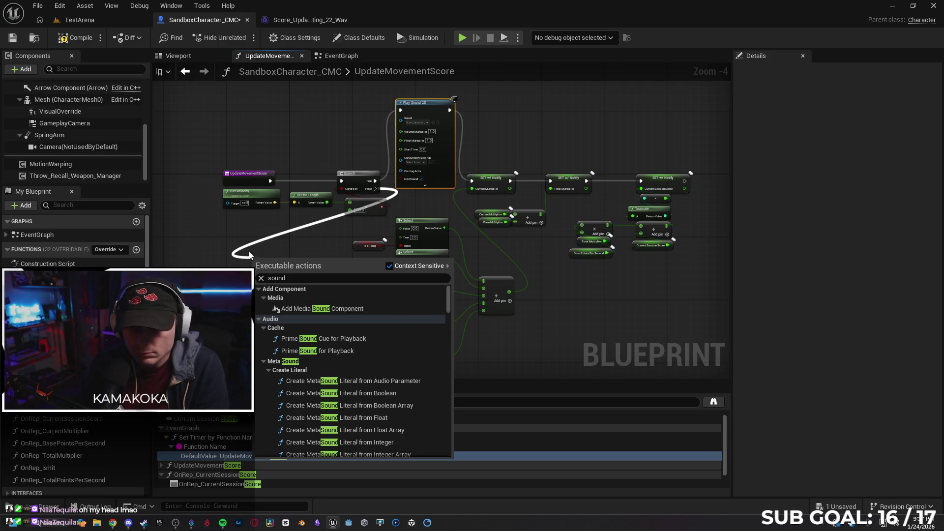
key(Escape)
scroll(436, 205, up, 3)
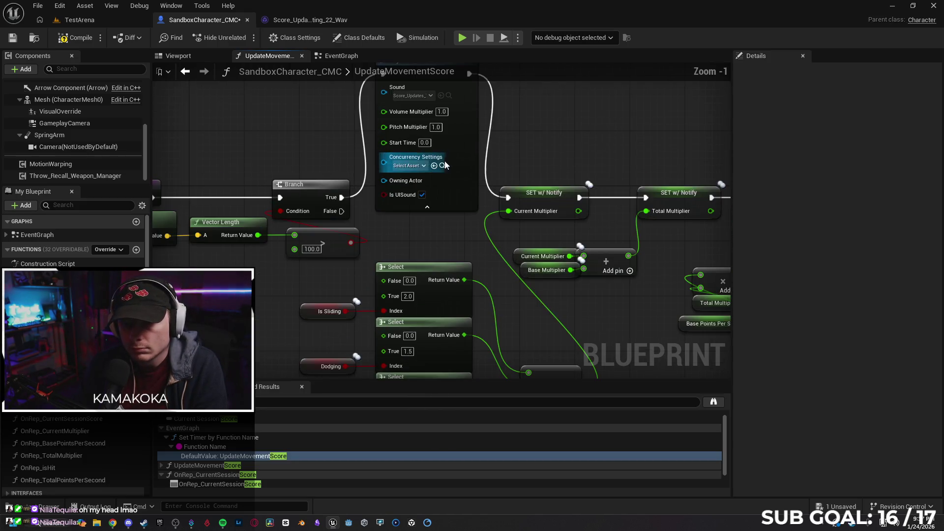
mouse_move(460, 216)
mouse_down()
mouse_move(428, 267)
mouse_move(424, 254)
mouse_up()
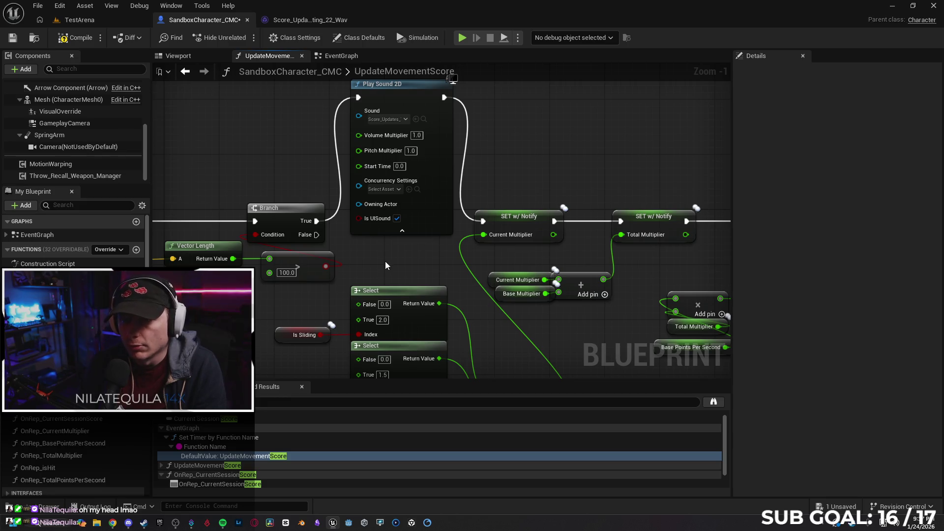
scroll(377, 260, down, 2)
drag(403, 156, 422, 130)
click(417, 105)
mouse_move(258, 291)
mouse_down()
mouse_move(280, 284)
mouse_move(303, 251)
mouse_move(283, 233)
mouse_up()
Paste a second Play Sound 2D, run it from the Branch False pin, and set Volume Multiplier 0.
key(ctrl+v)
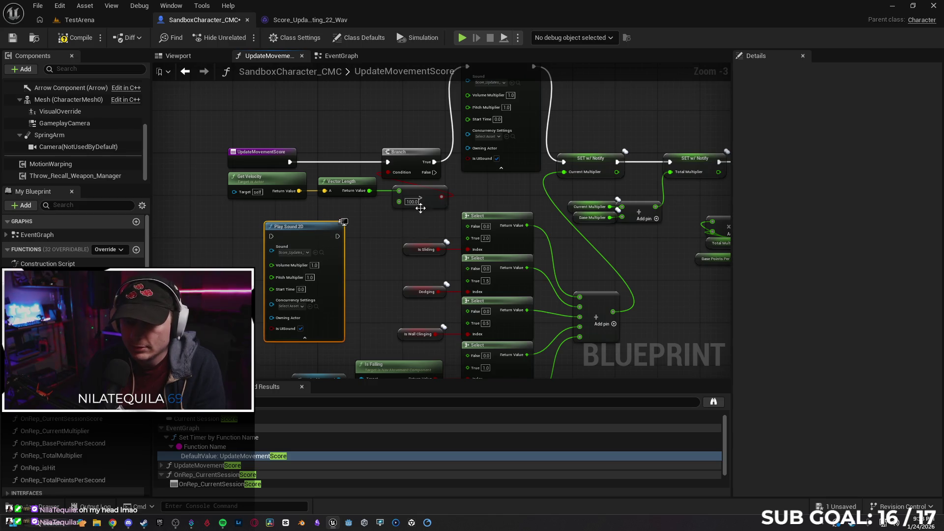
mouse_move(434, 173)
mouse_down()
mouse_move(253, 236)
mouse_move(271, 236)
mouse_up()
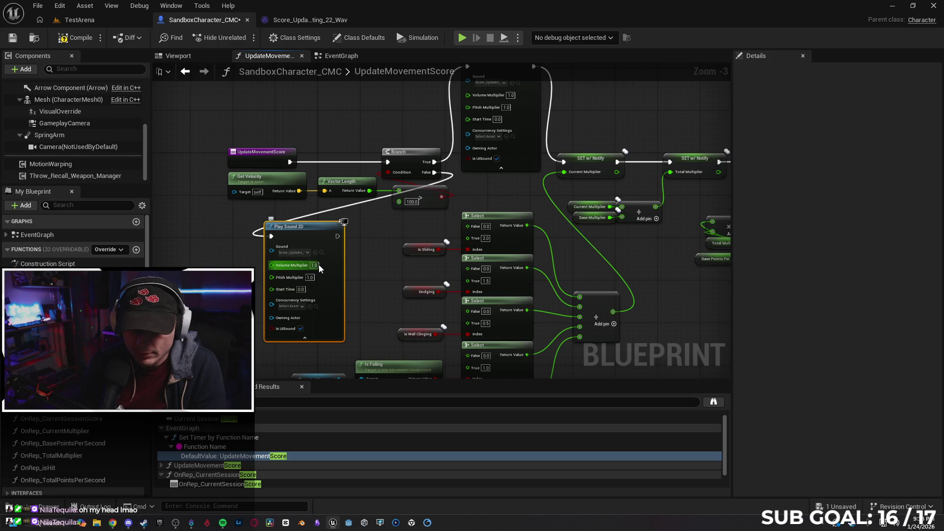
text(0)
key(Return)
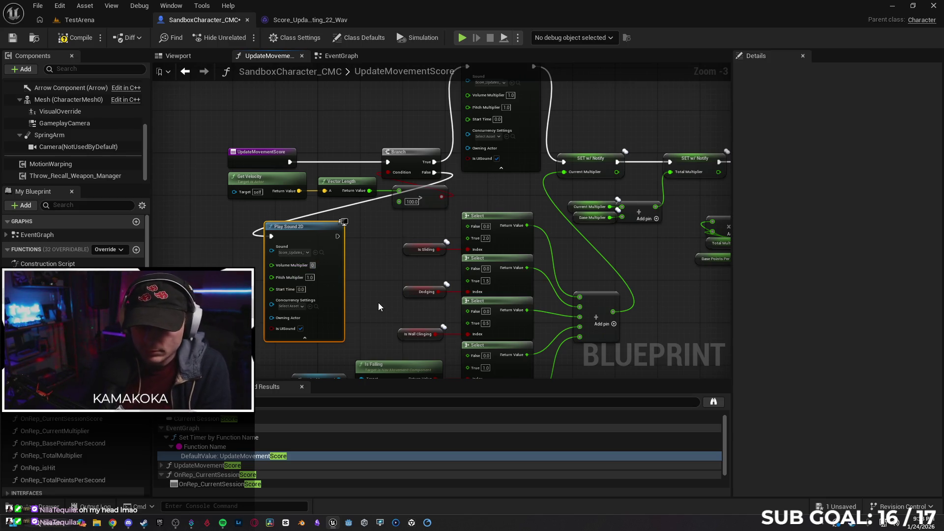
click(232, 244)
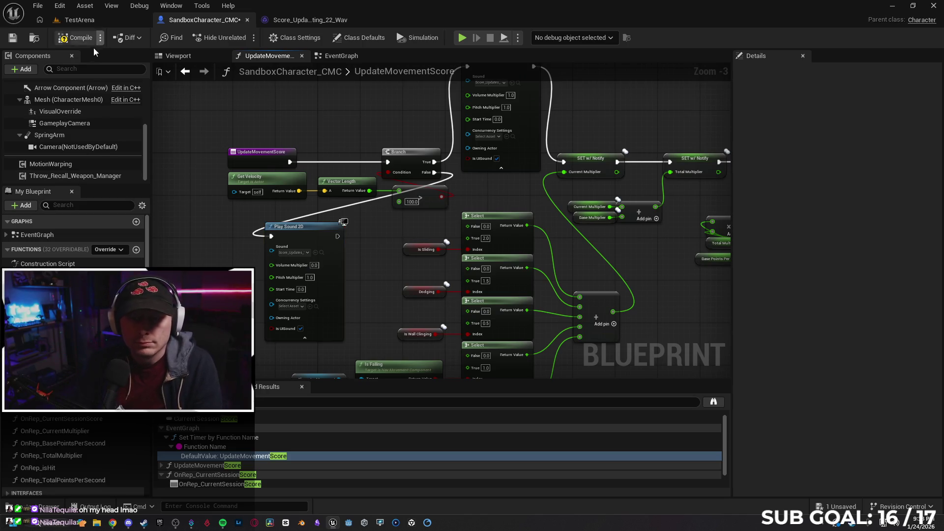
click(313, 265)
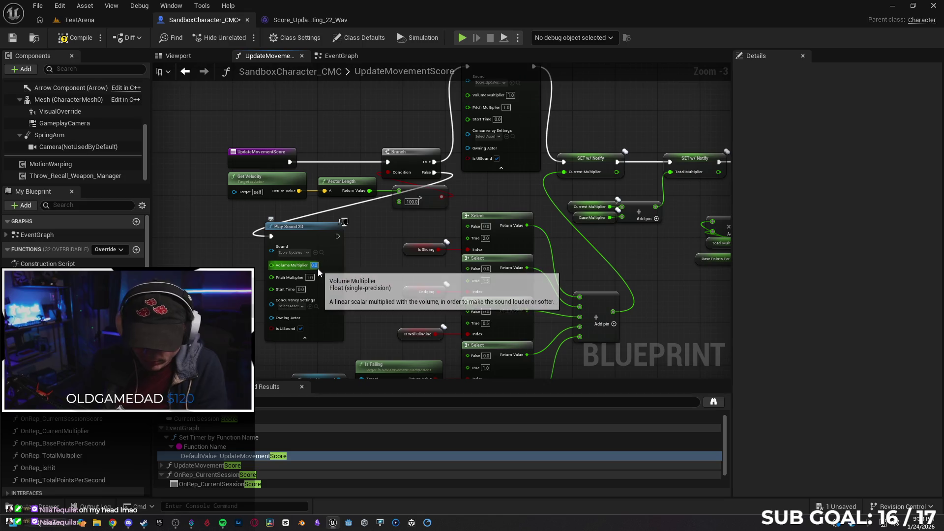
click(79, 20)
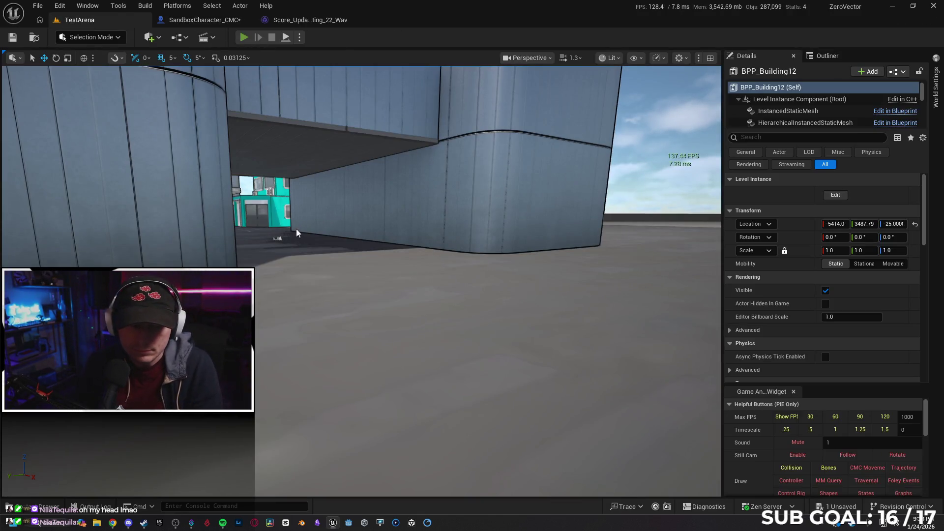
key(alt+p)
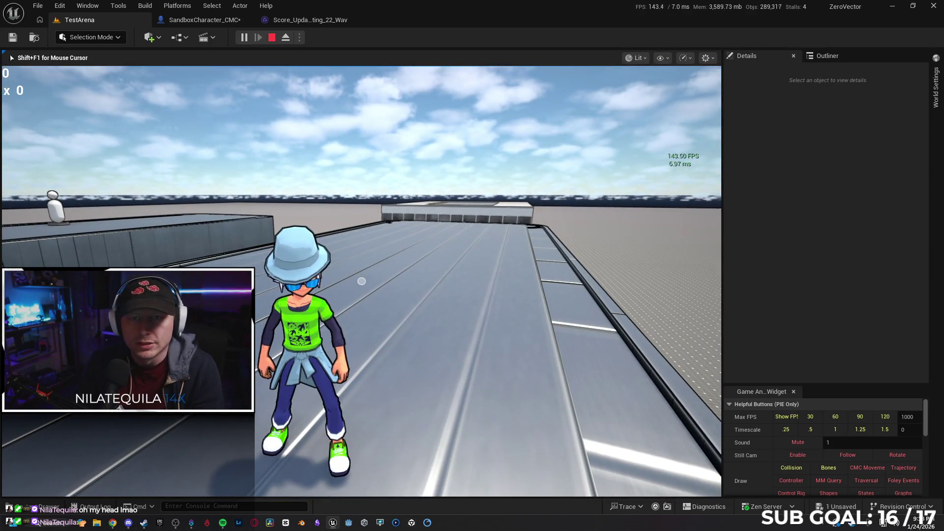
key(Escape)
click(204, 20)
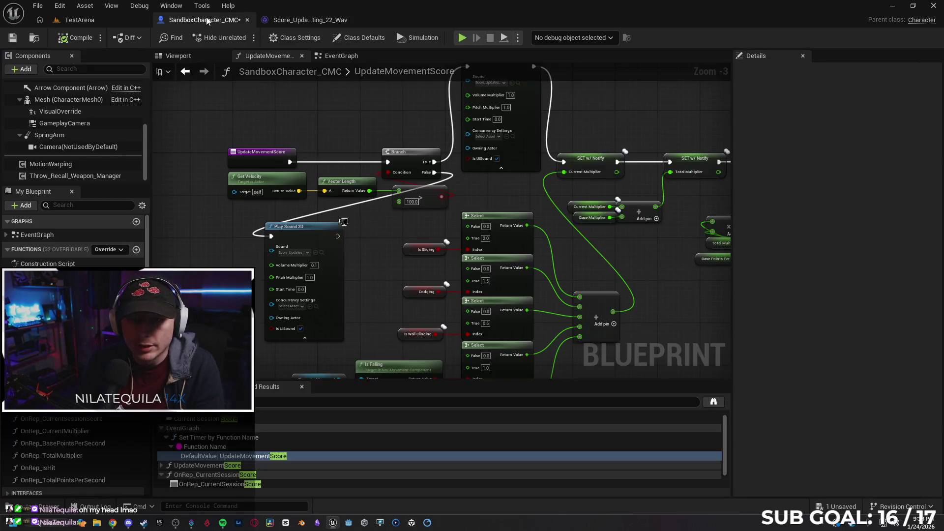
click(312, 269)
click(113, 20)
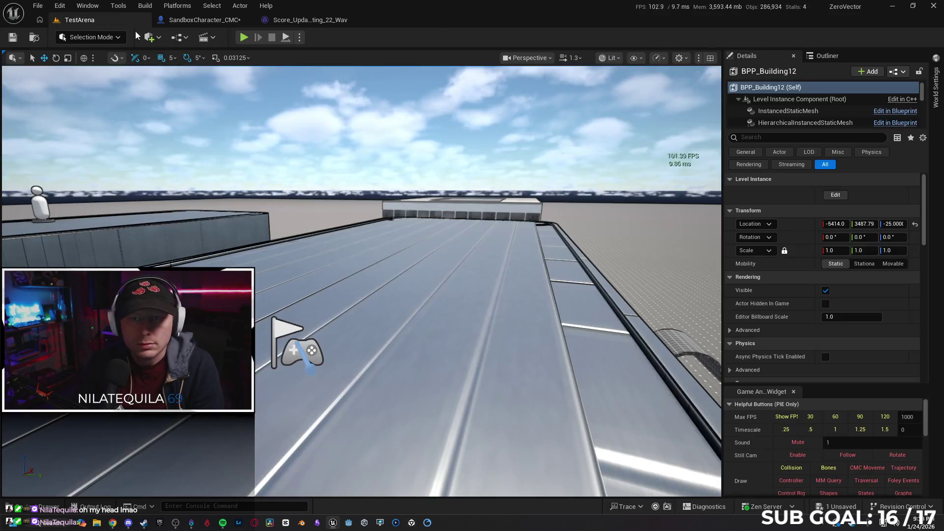
key(alt+p)
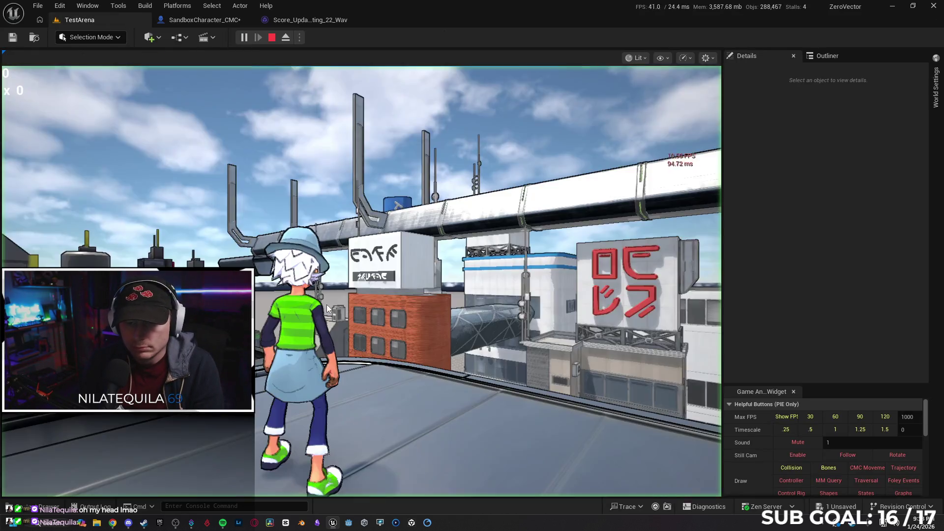
key(w)
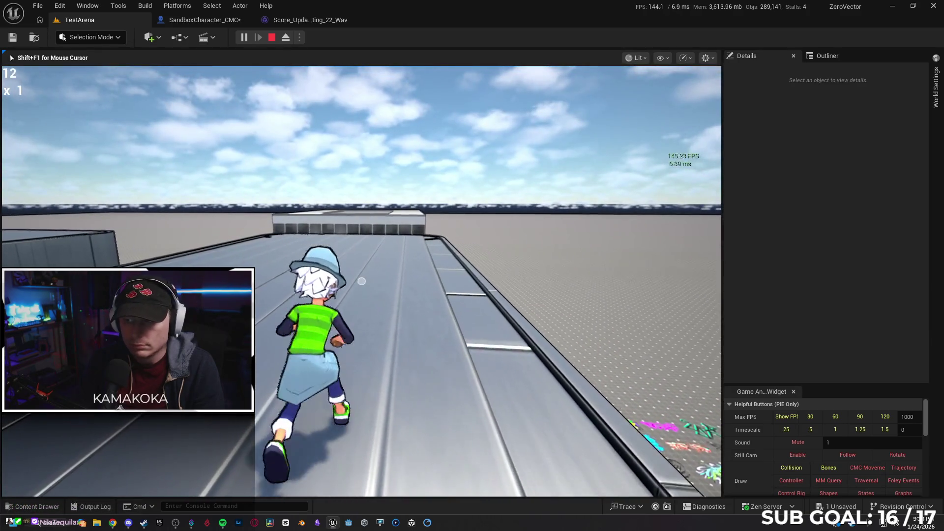
key(w)
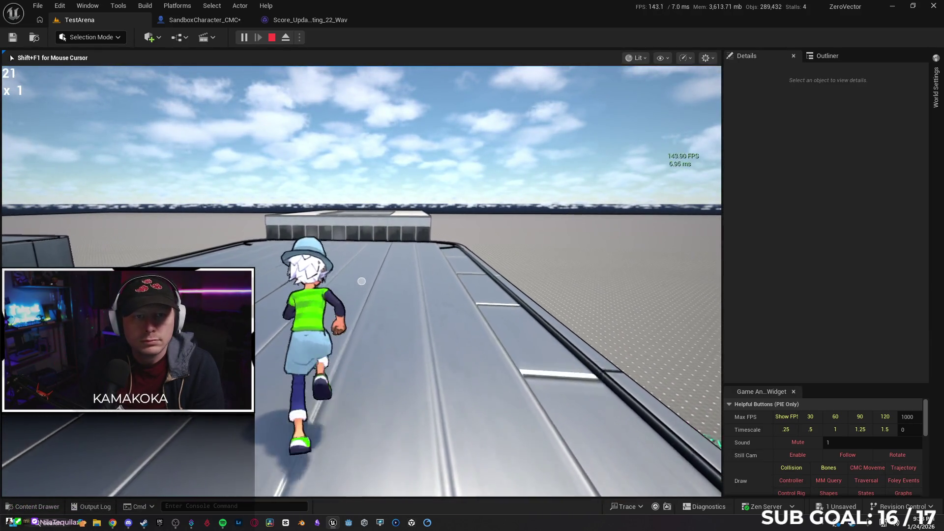
key(space)
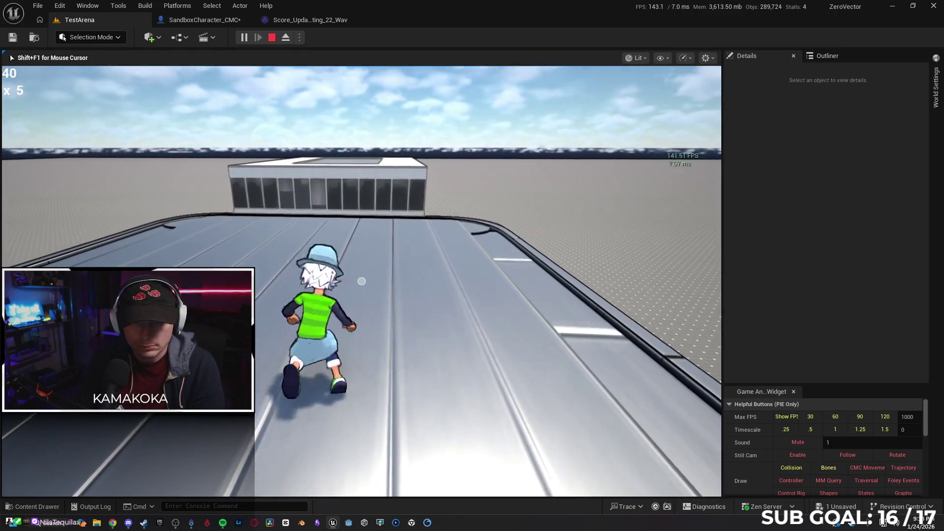
key(w)
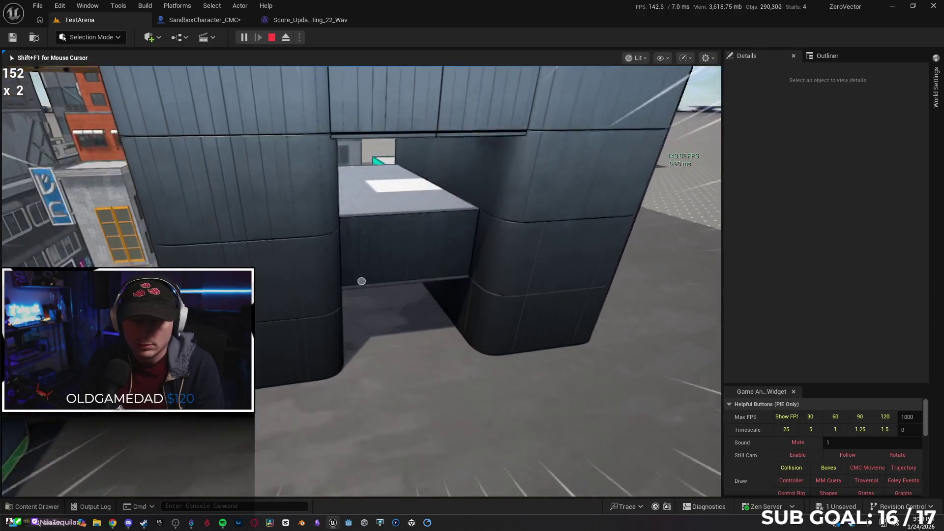
key(w)
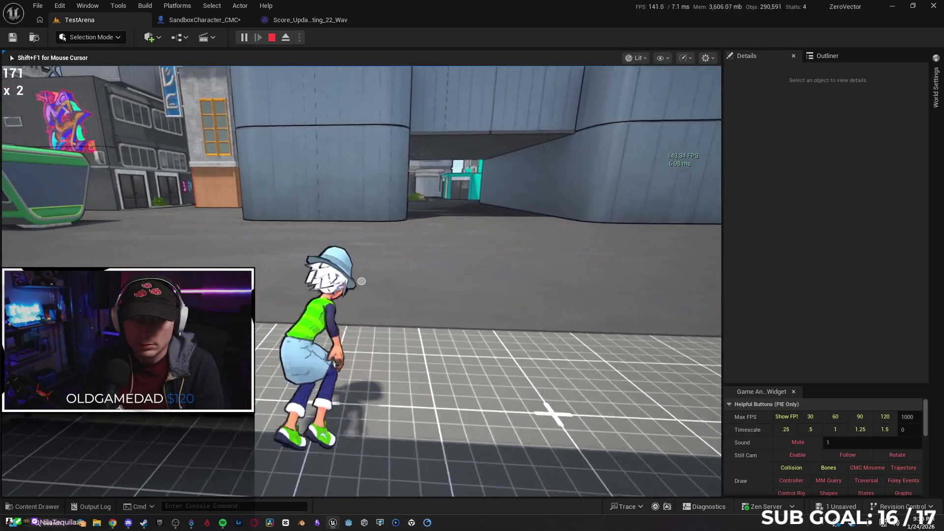
key(Escape)
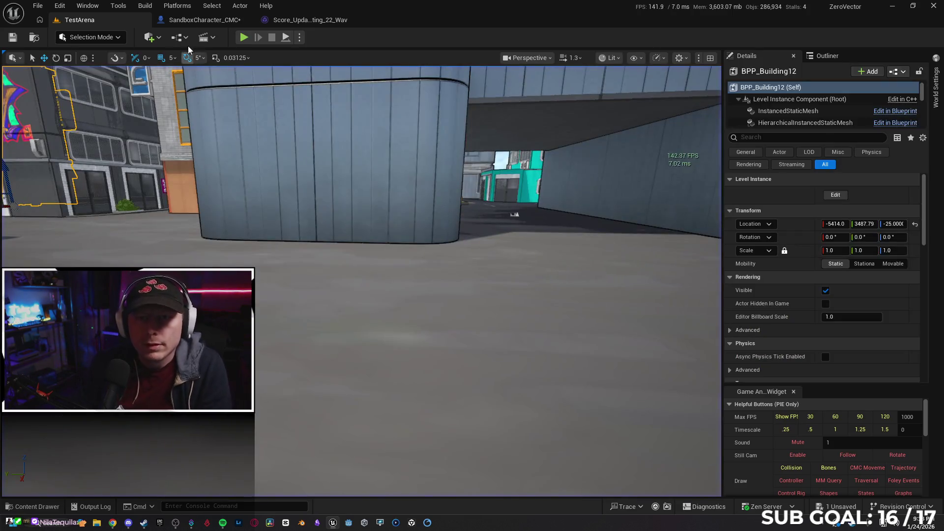
click(179, 22)
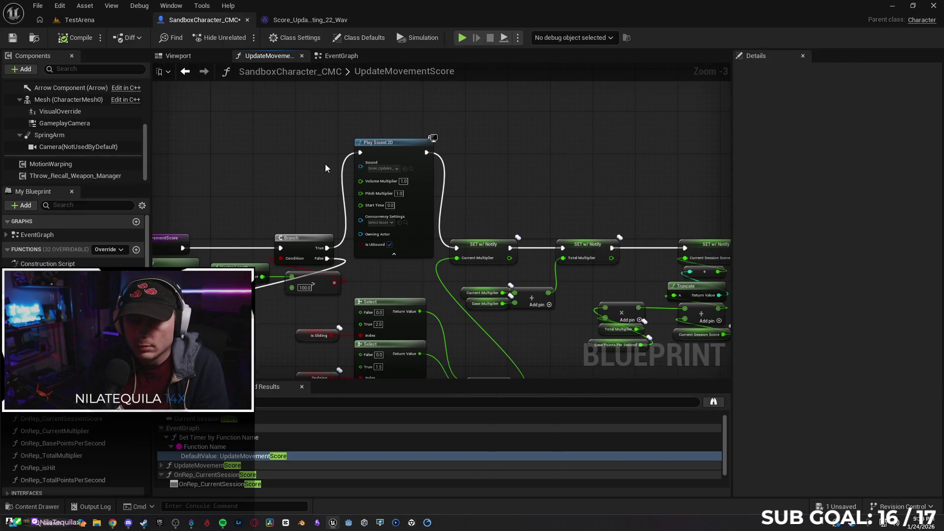
drag(328, 245, 282, 149)
text(fad)
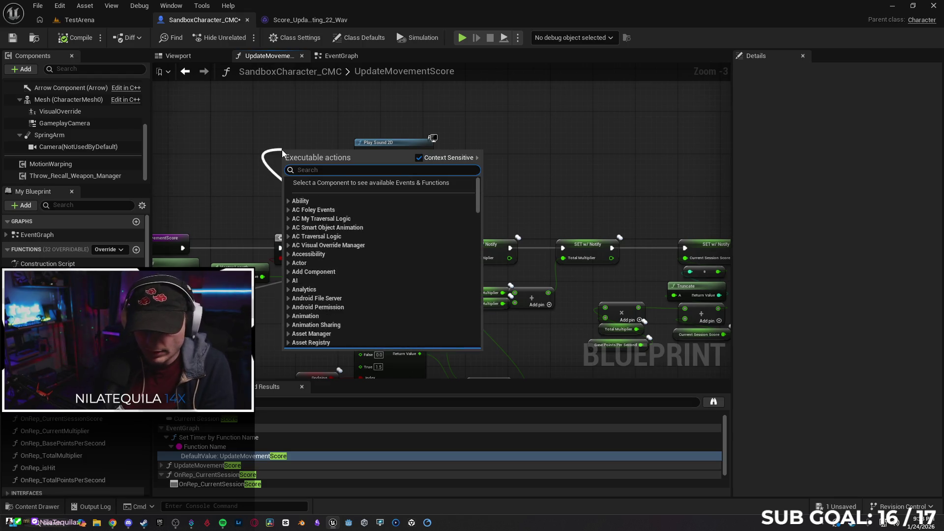
text(e)
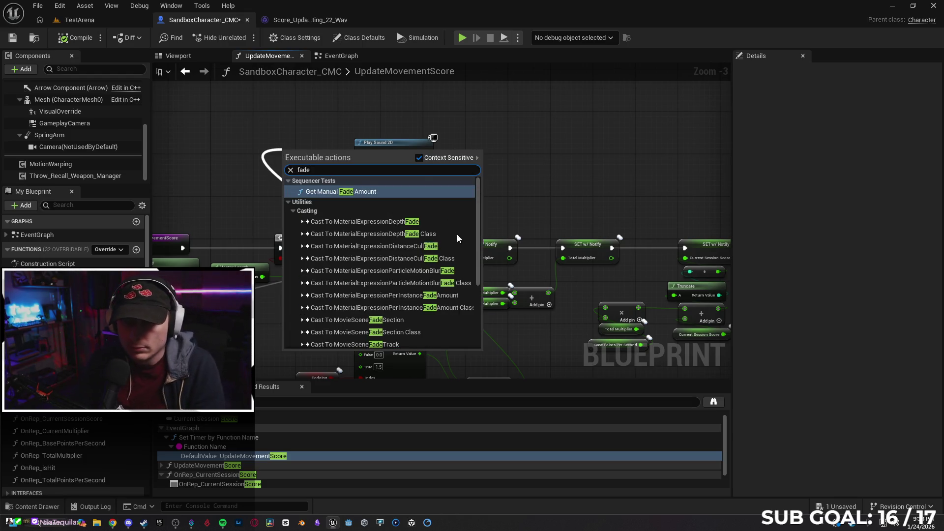
scroll(455, 339, down, 5)
scroll(468, 239, up, 5)
click(374, 192)
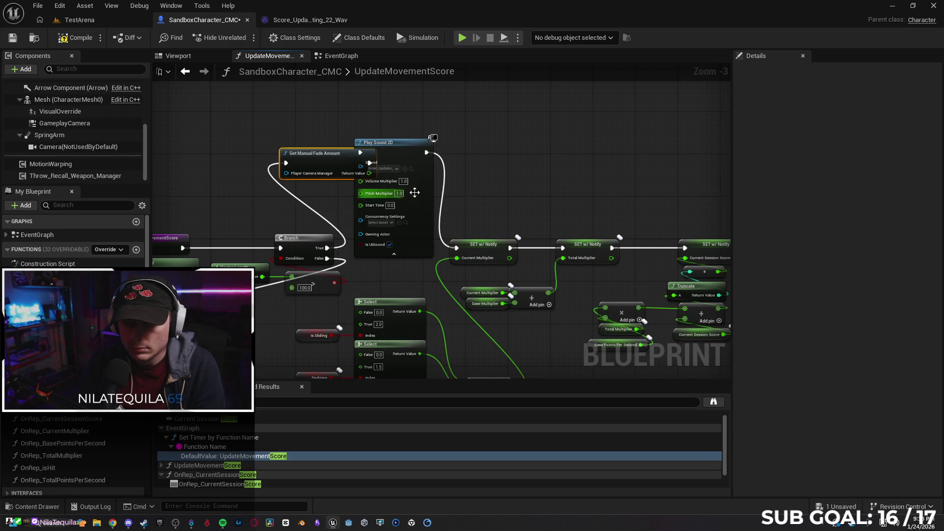
mouse_move(320, 152)
mouse_down()
mouse_move(288, 154)
mouse_move(282, 142)
mouse_up()
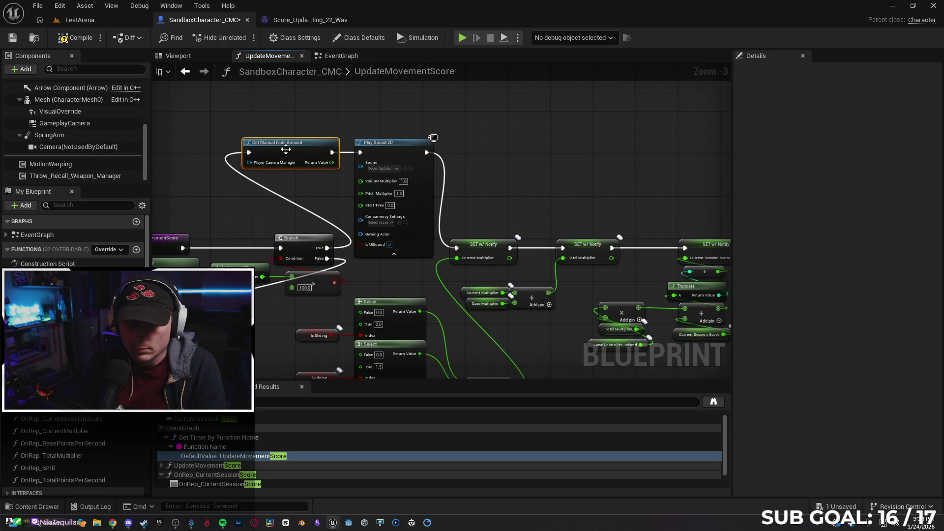
mouse_move(330, 168)
mouse_down()
mouse_move(360, 166)
mouse_move(331, 163)
mouse_up()
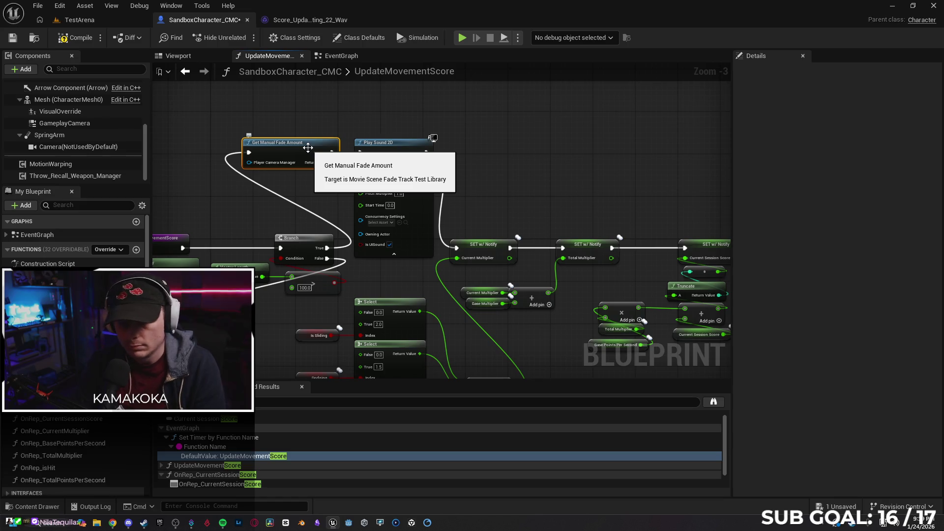
key(ctrl+z)
key(ctrl+z)
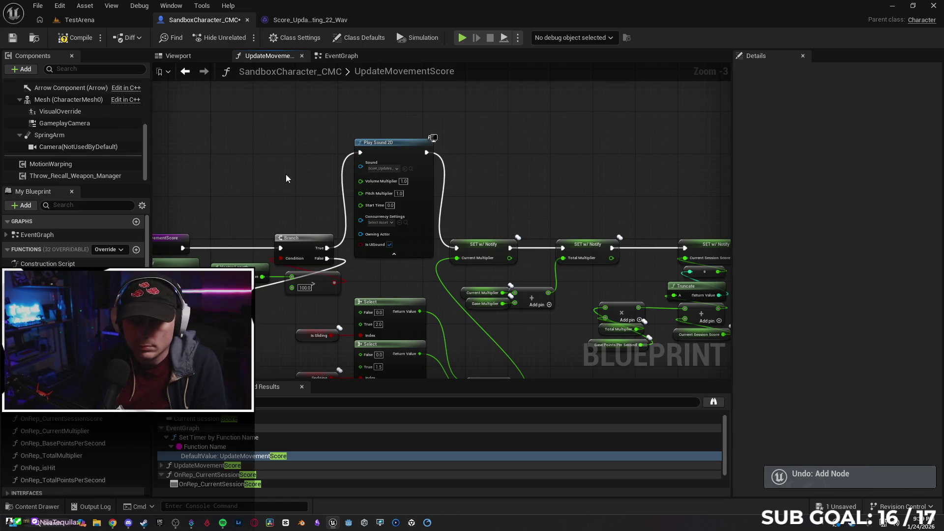
click(112, 523)
Google 'unreal fade sound in', skim the results, then minimize Chrome back to the editor.
click(307, 30)
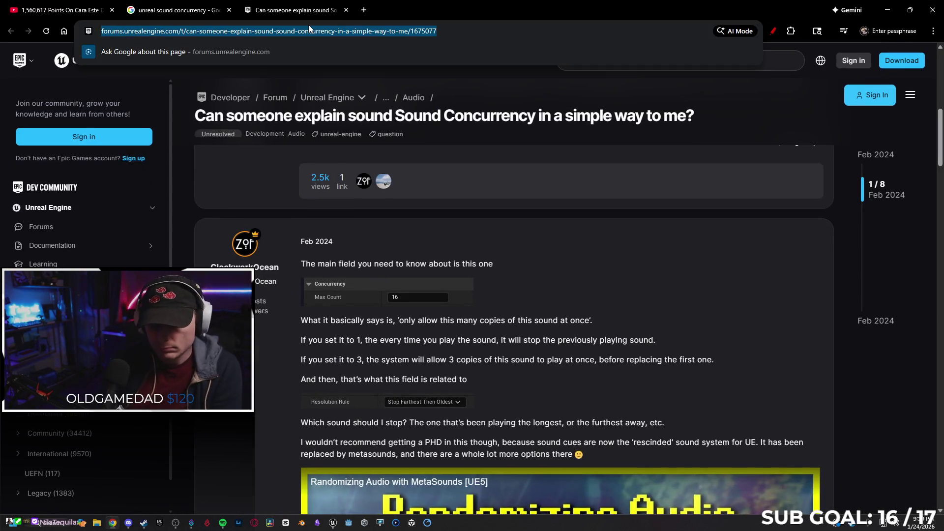
text(unreal fad)
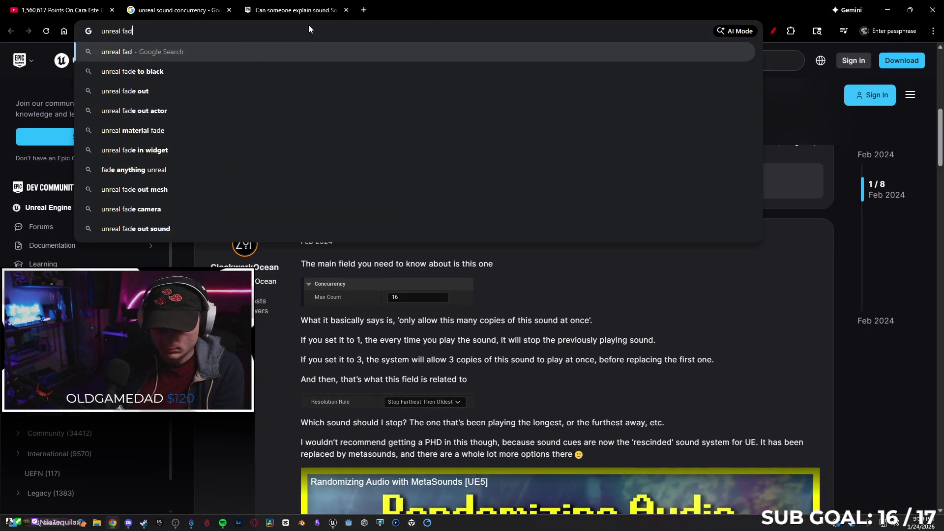
text(e sound in)
key(Return)
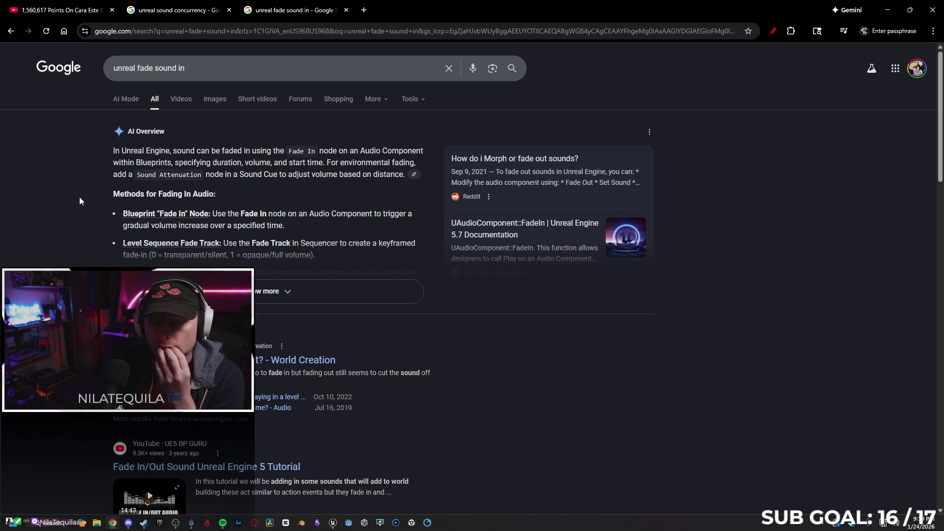
scroll(81, 184, down, 1)
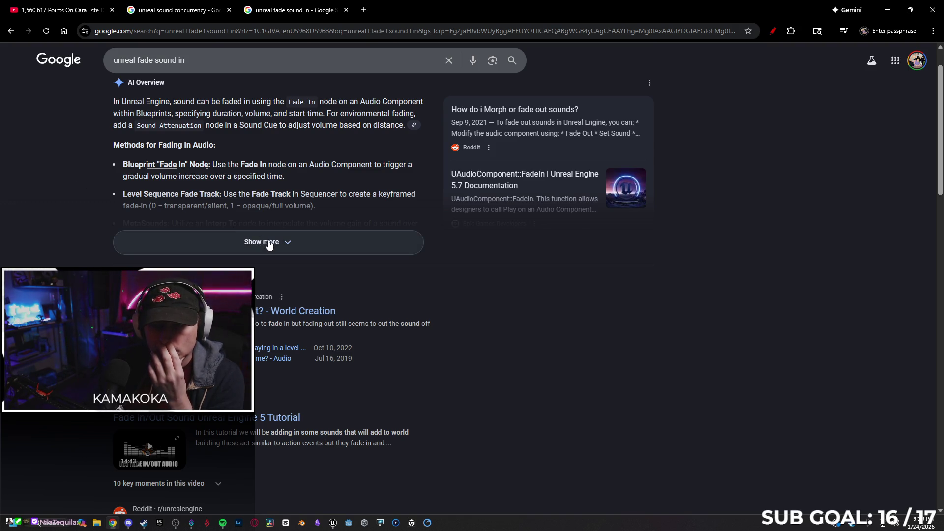
click(197, 9)
click(286, 10)
click(884, 9)
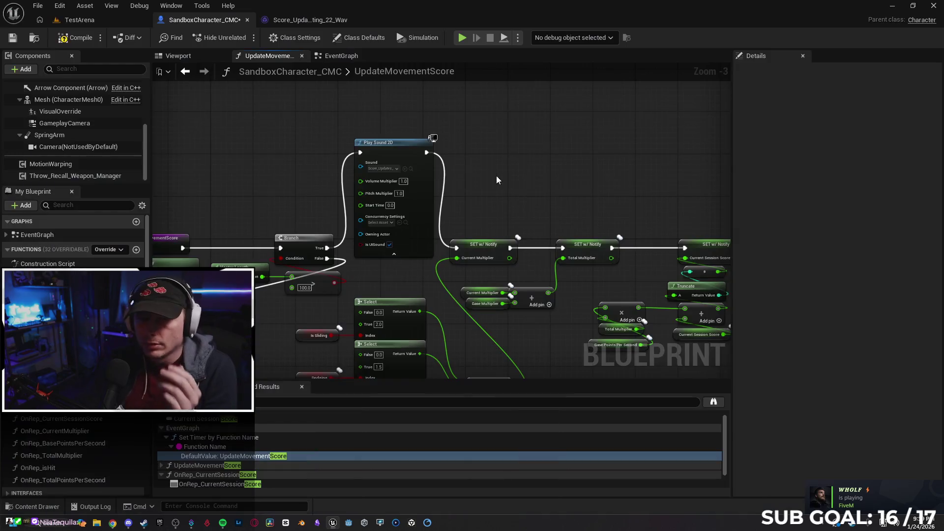
Add a Fade In node from the non-context-sensitive search, place it above the Branch, and wire Sound into it.
drag(325, 250, 277, 150)
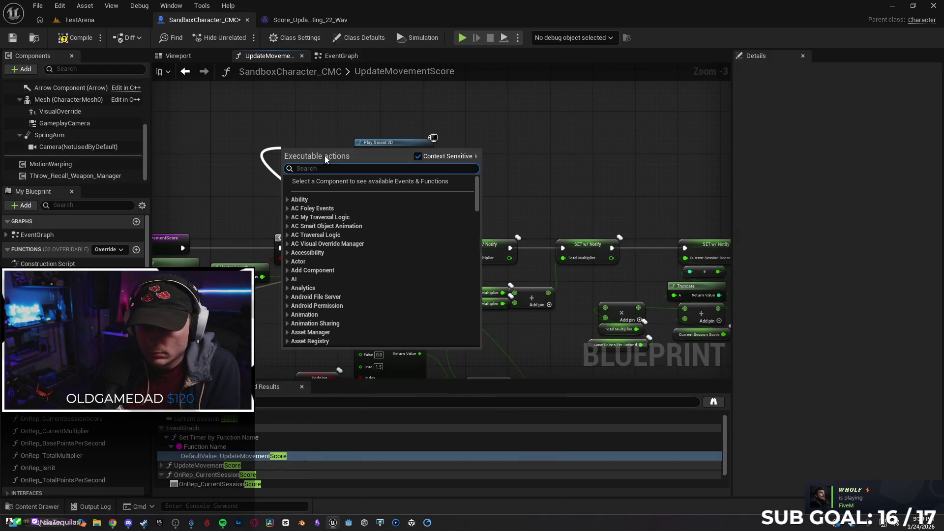
click(418, 156)
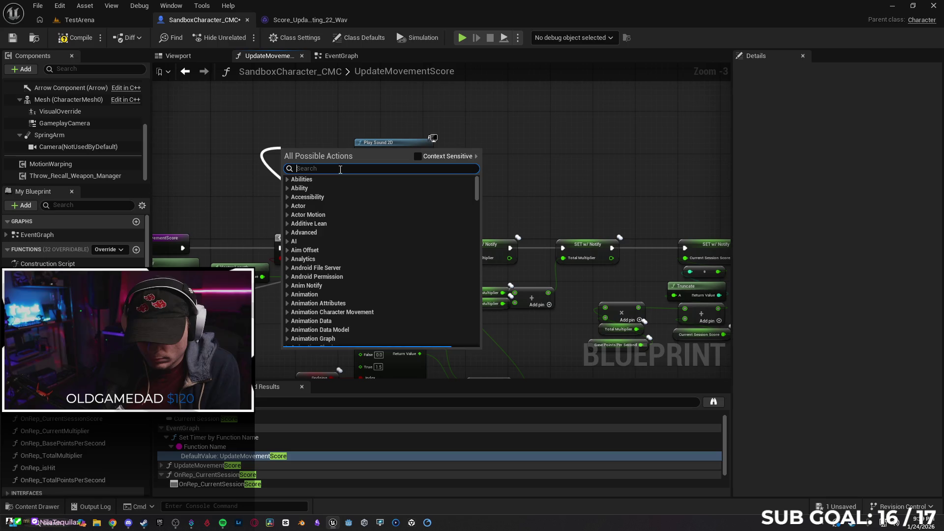
click(341, 169)
text(fade in)
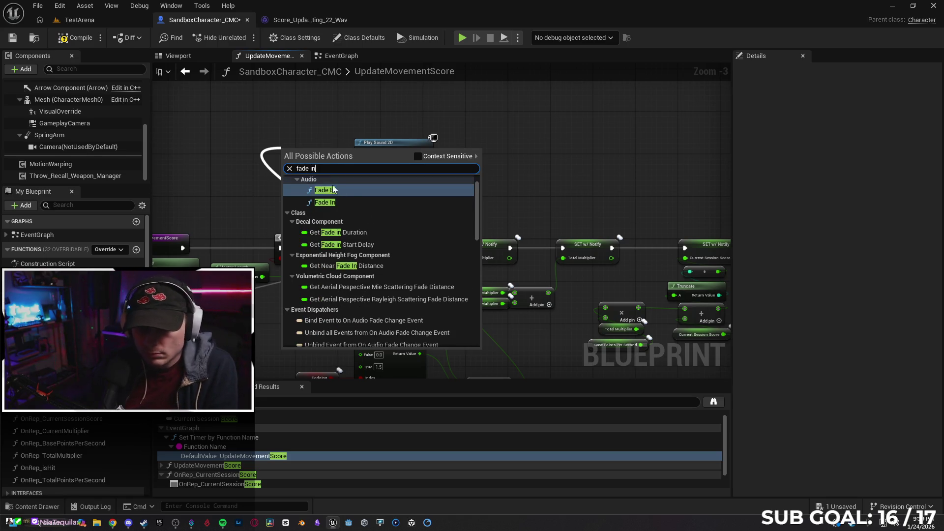
click(349, 191)
mouse_move(333, 153)
mouse_down()
mouse_move(303, 134)
mouse_move(294, 149)
mouse_up()
mouse_move(361, 166)
mouse_down()
mouse_move(252, 166)
mouse_move(366, 180)
mouse_up()
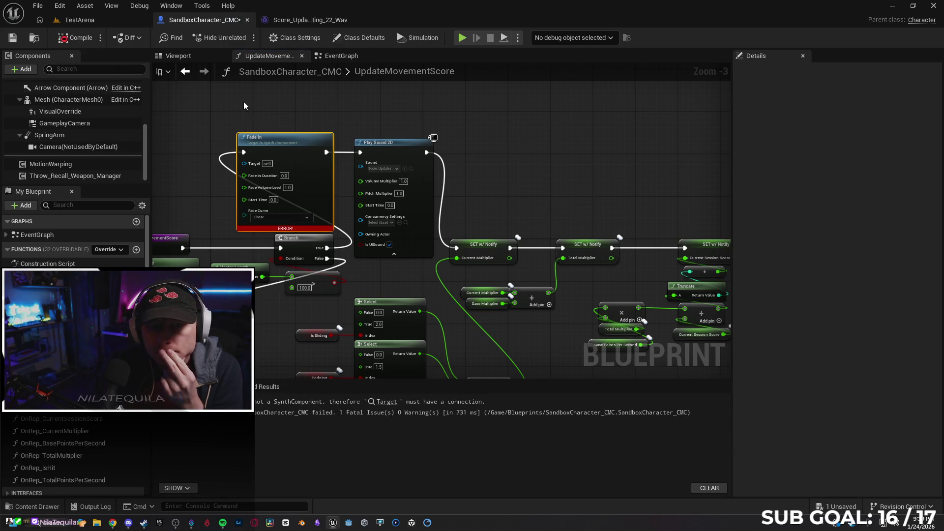
mouse_move(257, 101)
mouse_down()
mouse_move(339, 113)
mouse_move(289, 110)
mouse_up()
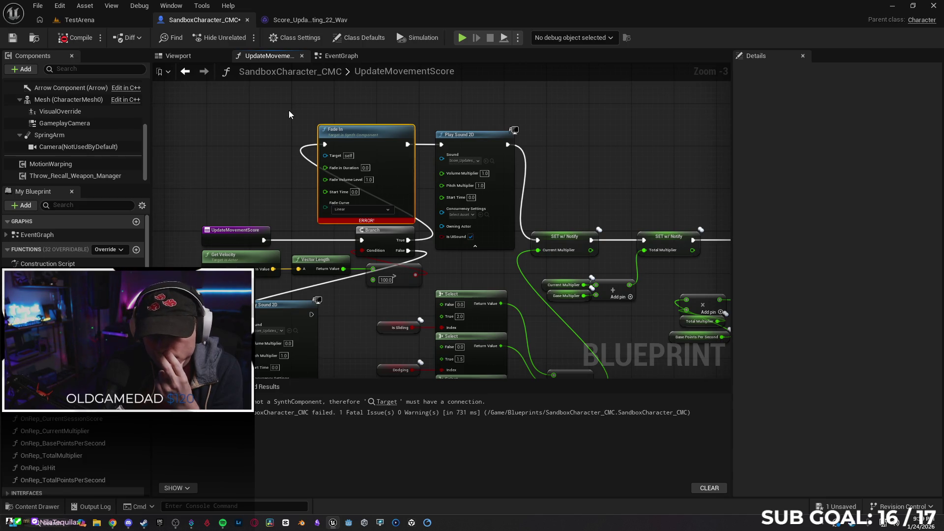
mouse_move(408, 239)
mouse_down()
mouse_move(250, 152)
mouse_move(249, 138)
mouse_up()
Discard a trial Create Sound 2D node and wire the Branch True output into Fade In.
text(create sound)
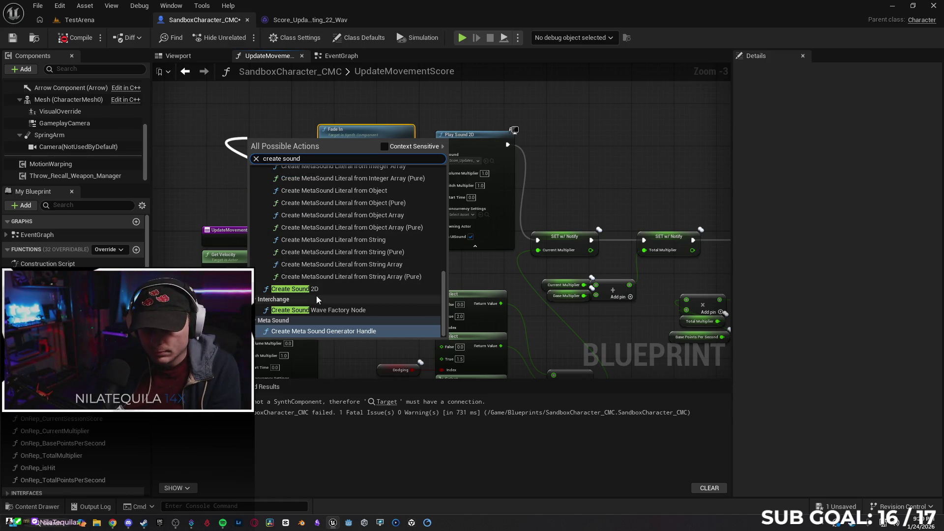
click(293, 289)
mouse_move(288, 146)
mouse_down()
mouse_move(229, 140)
mouse_move(325, 156)
mouse_up()
click(250, 143)
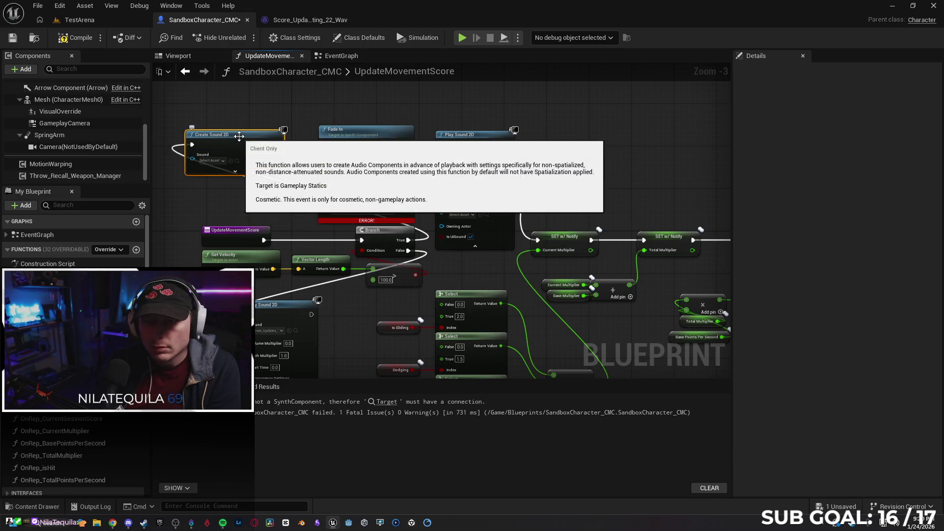
key(Delete)
drag(408, 240, 325, 144)
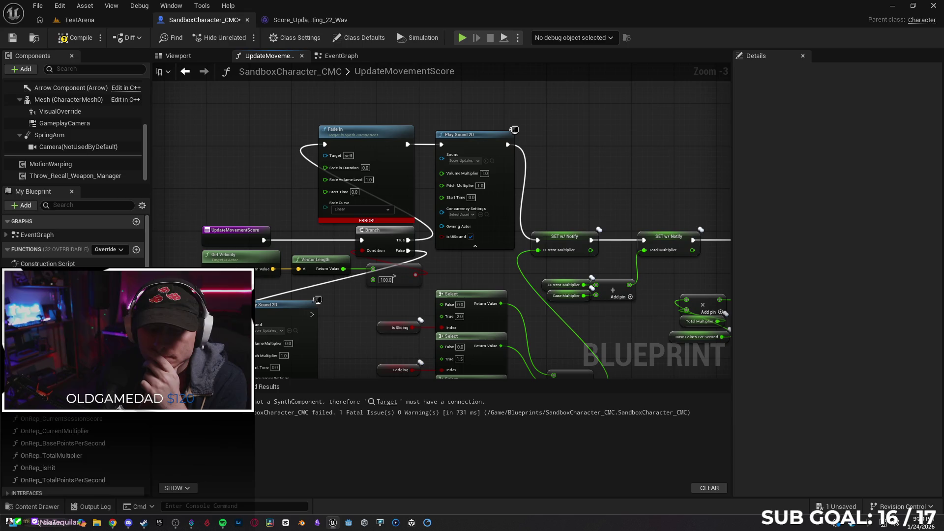
Change the Sound variable's default from Modern12 to the Score_Updates_Tally sound.
scroll(75, 416, down, 10)
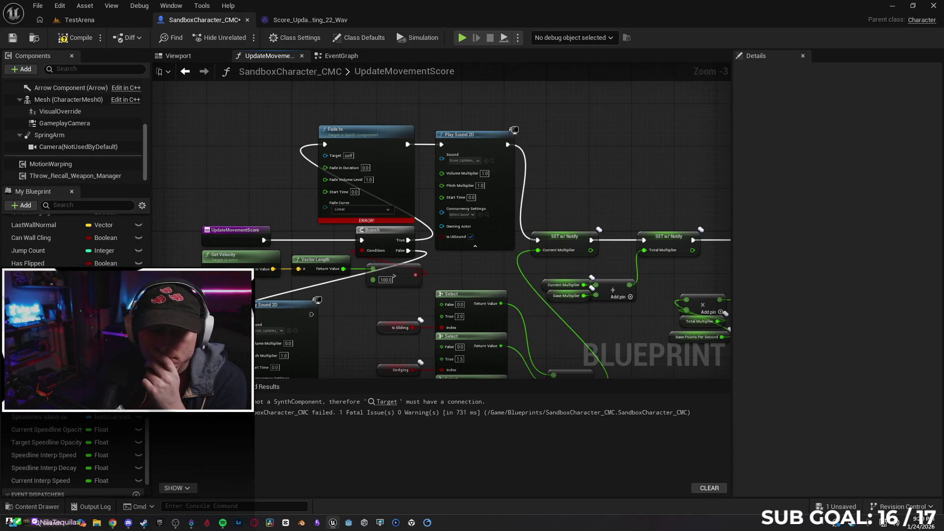
click(49, 393)
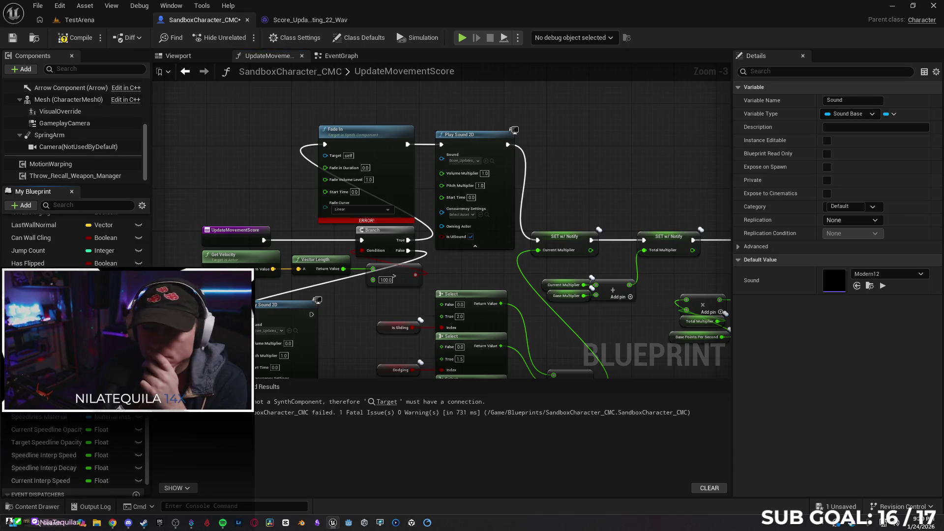
click(882, 286)
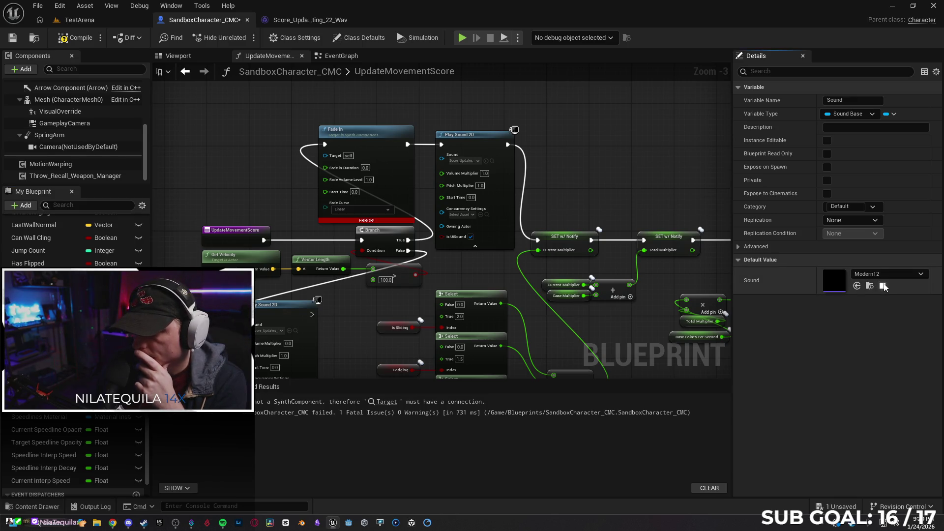
click(857, 286)
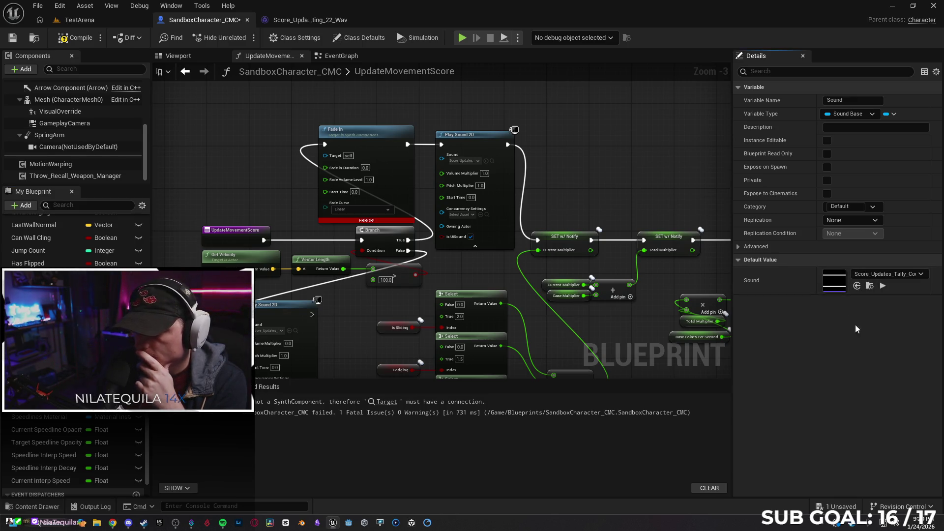
Drop a Sound variable getter into the graph and delete the synth Fade In node.
mouse_move(49, 393)
mouse_down()
mouse_move(201, 180)
mouse_move(197, 144)
mouse_move(326, 154)
mouse_up()
click(284, 178)
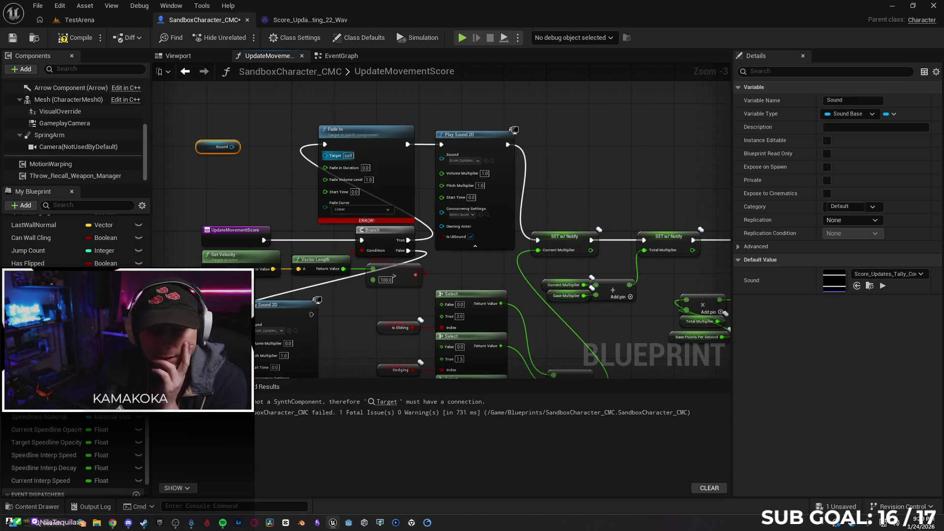
mouse_move(206, 153)
mouse_down()
mouse_move(237, 175)
mouse_move(325, 155)
mouse_up()
click(357, 113)
click(344, 129)
key(Delete)
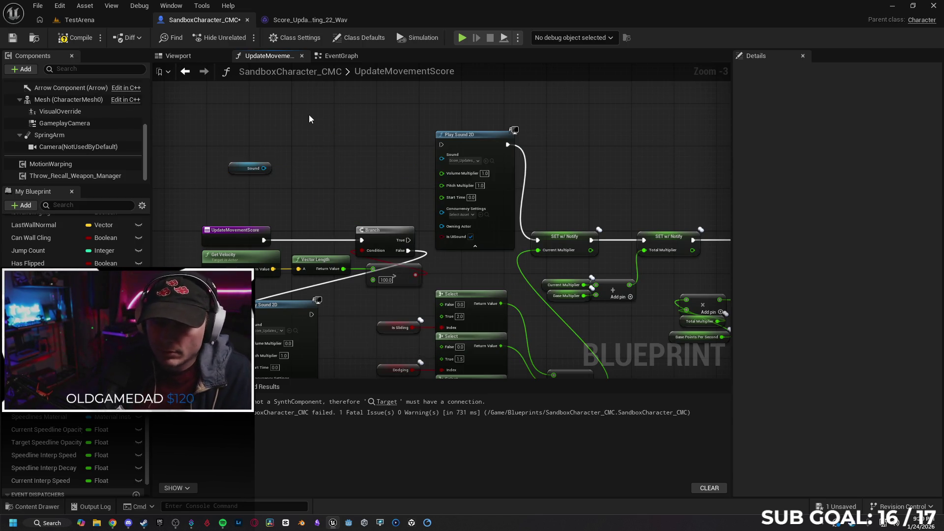
Add the audio-component Fade In, connect Branch True to it, and delete the Sound getter.
right_click(310, 119)
text(fade)
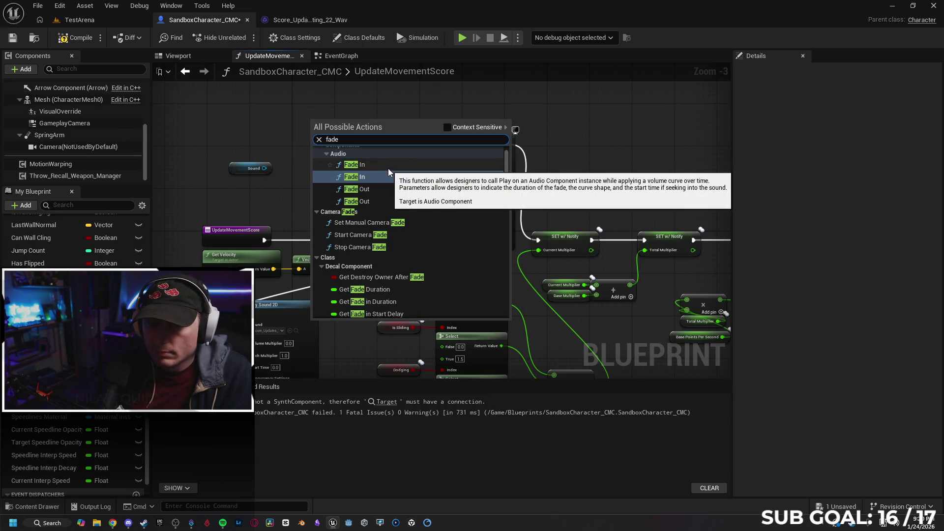
click(386, 165)
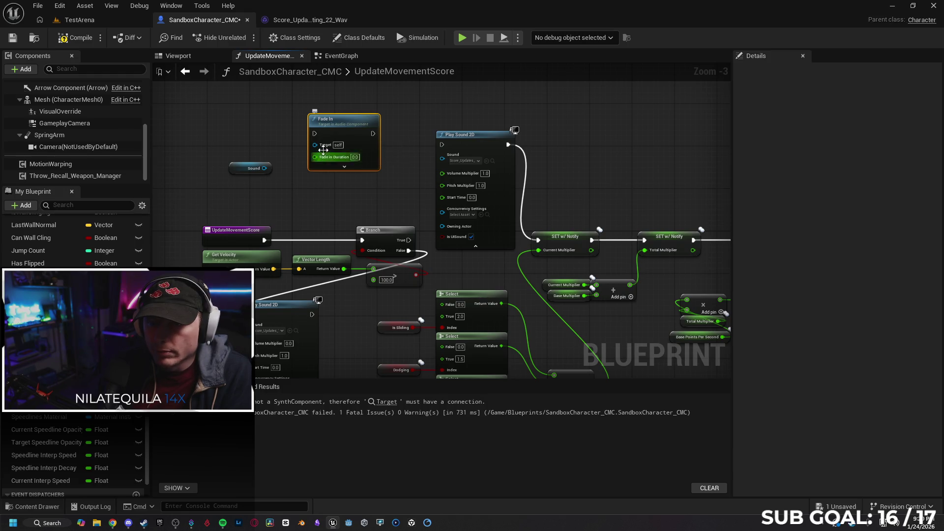
mouse_move(337, 150)
mouse_down()
mouse_move(460, 140)
mouse_move(266, 169)
mouse_up()
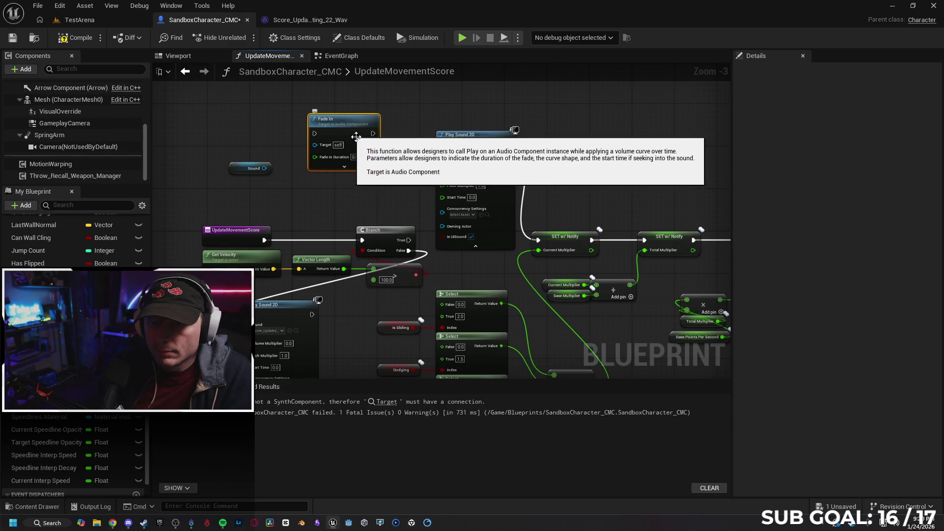
mouse_move(408, 240)
mouse_down()
mouse_move(309, 134)
mouse_move(442, 145)
mouse_up()
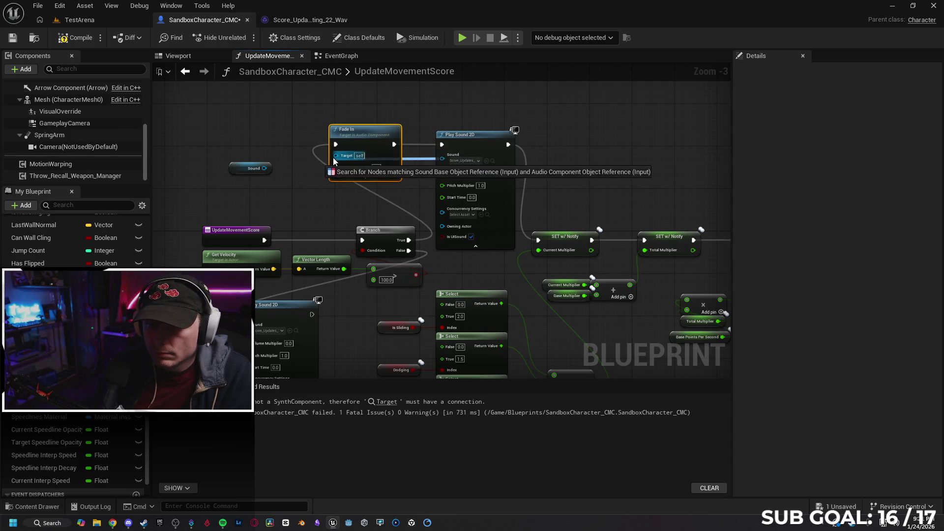
mouse_move(263, 168)
mouse_down()
mouse_move(334, 155)
mouse_move(292, 158)
mouse_move(385, 153)
mouse_up()
click(248, 168)
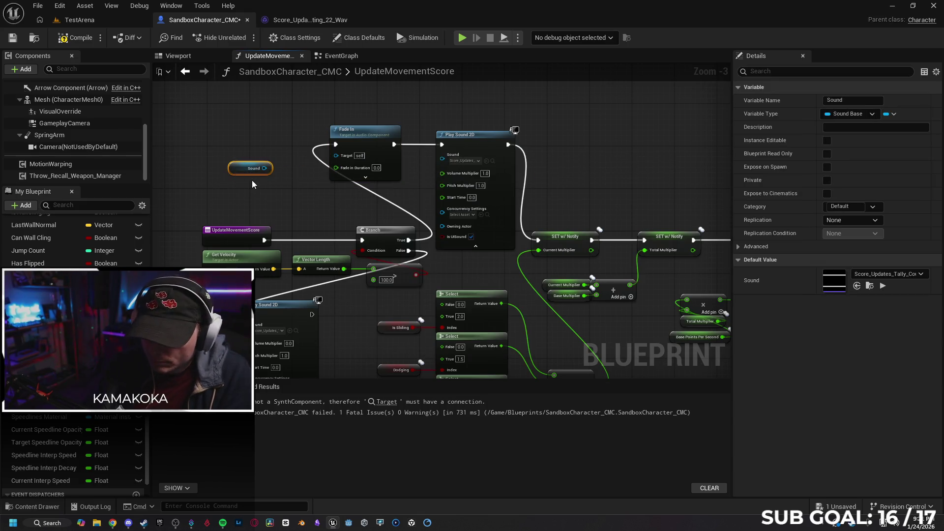
key(Delete)
Add a Create Sound 2D node, feed its Return Value into Fade In's Target, then show the EventGraph.
right_click(221, 172)
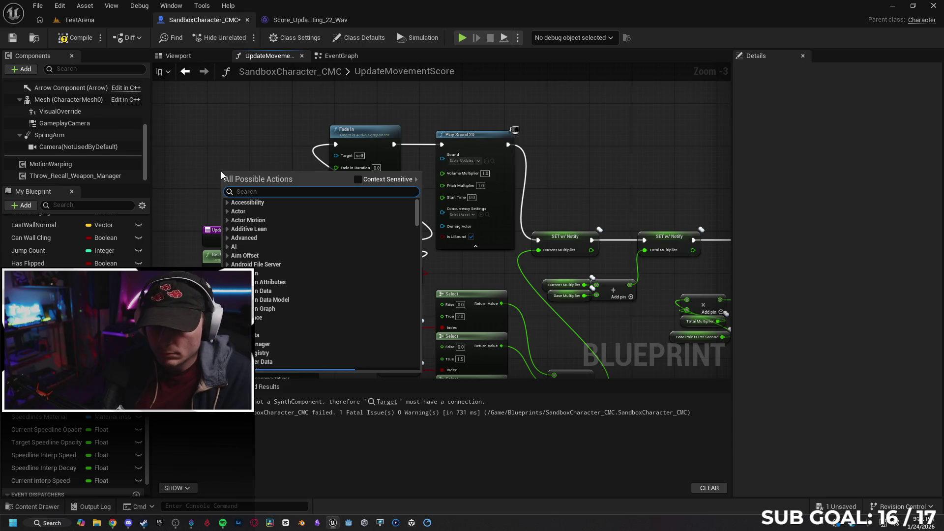
text(create audi)
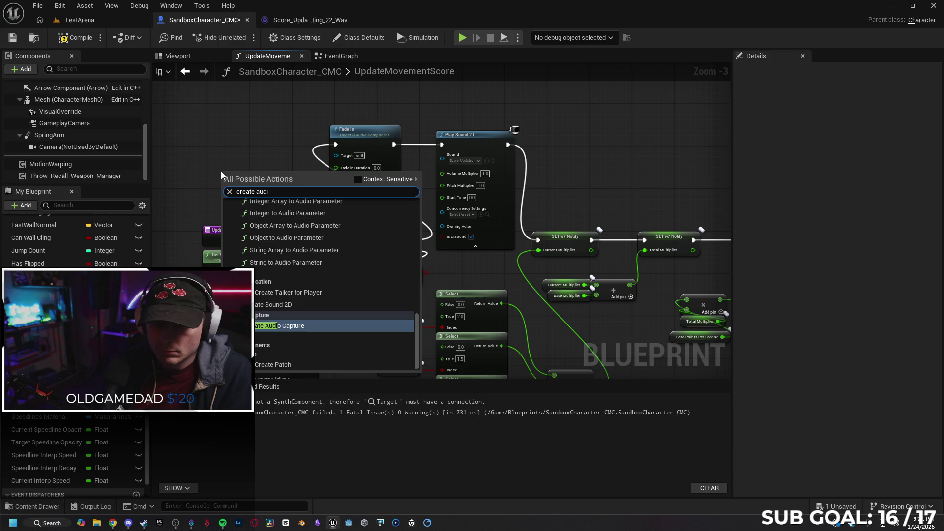
key(BackSpace)
key(BackSpace)
key(BackSpace)
key(BackSpace)
text(sou)
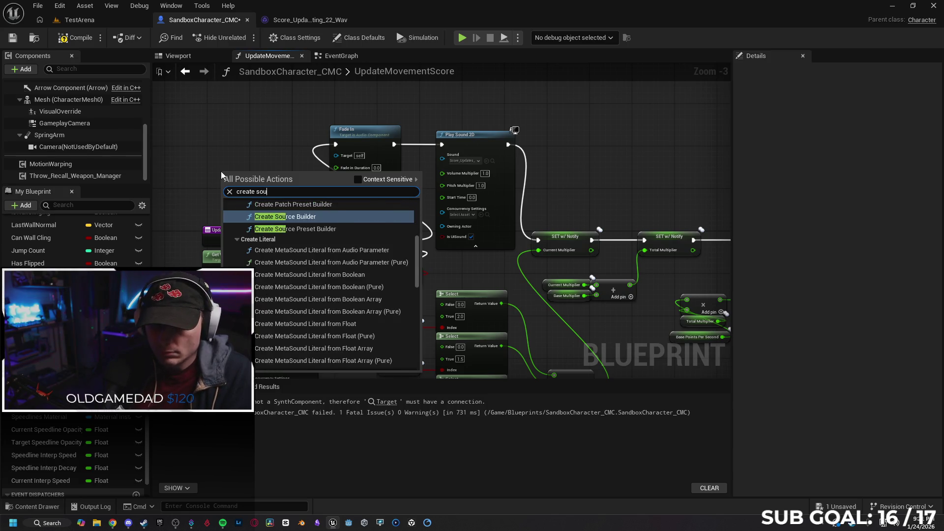
text(nd 2d)
key(Return)
mouse_move(309, 183)
mouse_down()
mouse_move(282, 145)
mouse_move(338, 155)
mouse_up()
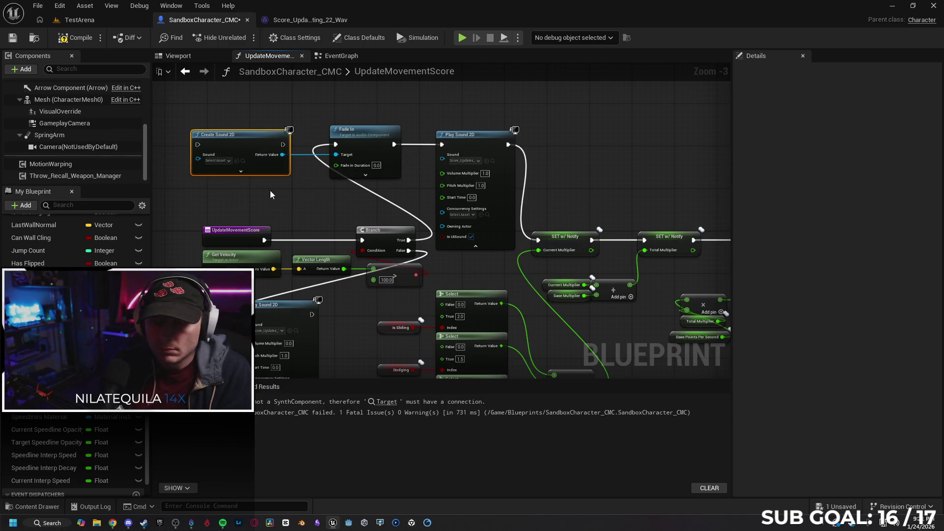
click(309, 192)
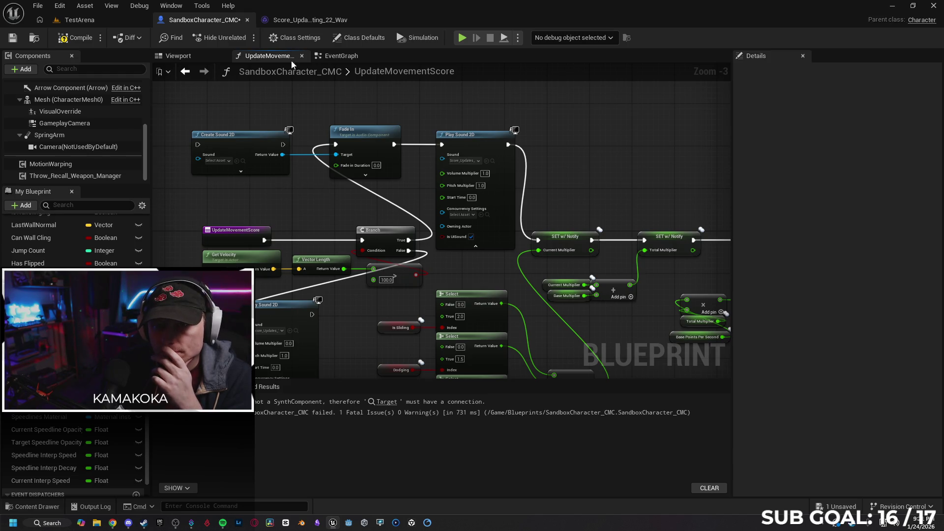
key(alt+Left)
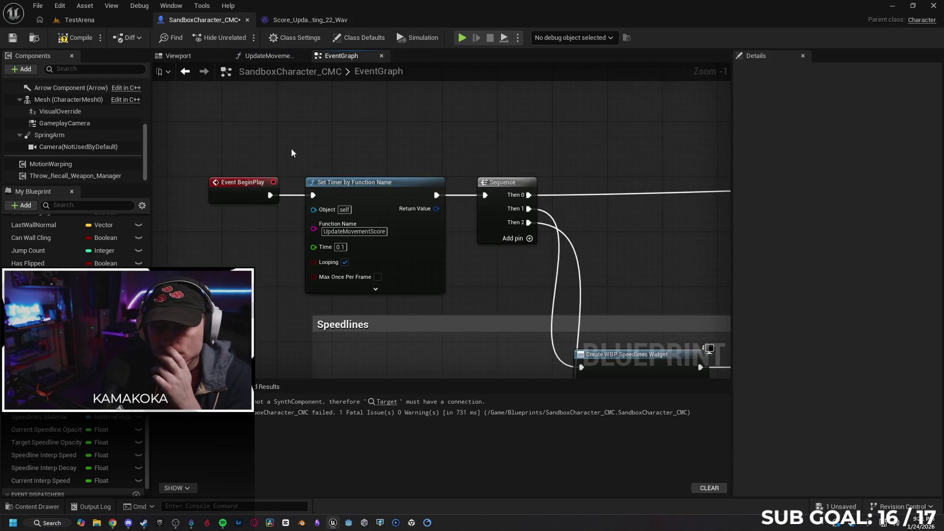
Check the sound wave and TestArena tabs, reopen UpdateMovementScore, and edit Fade In's duration to 0.5.
scroll(286, 148, up, 2)
mouse_move(319, 119)
mouse_down()
mouse_move(336, 117)
mouse_move(335, 105)
mouse_up()
click(305, 19)
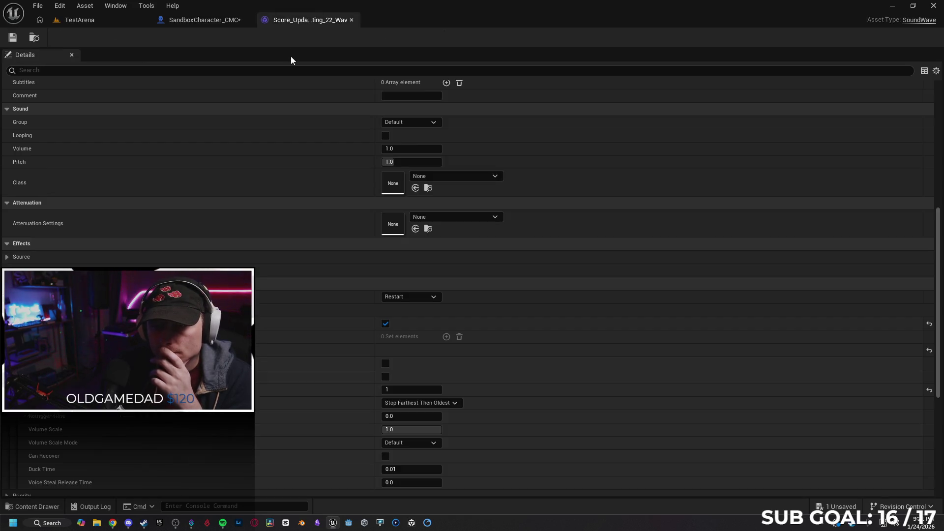
click(227, 24)
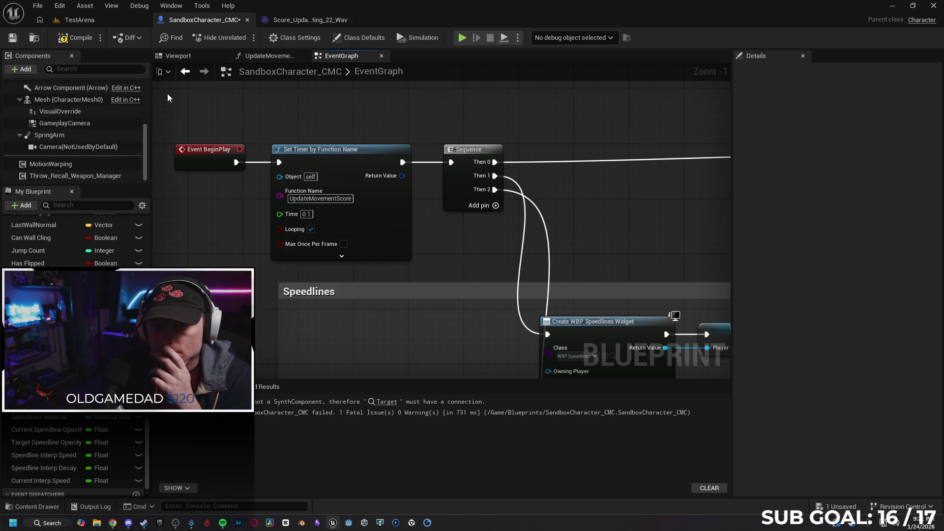
click(97, 26)
click(197, 20)
click(268, 57)
mouse_move(295, 220)
mouse_down()
mouse_move(261, 213)
mouse_move(316, 283)
mouse_move(335, 279)
mouse_up()
click(376, 126)
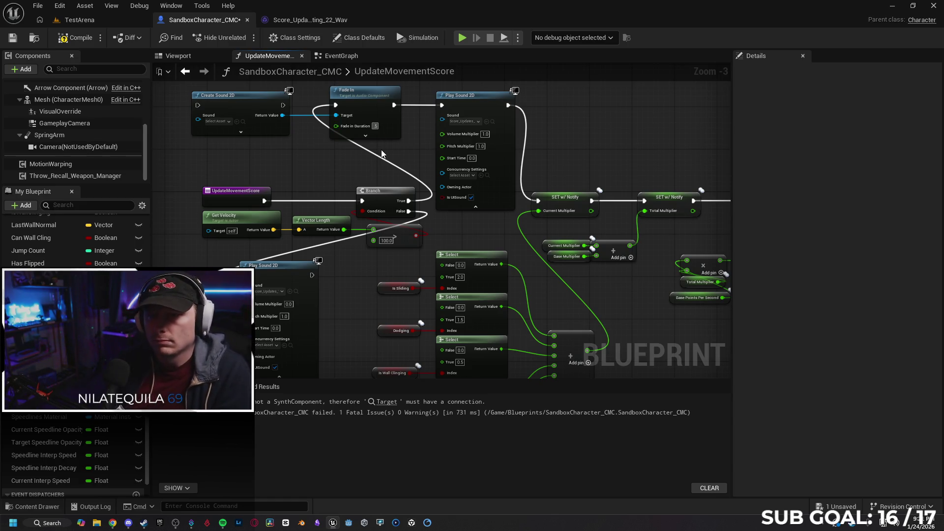
Chain Branch True into Create Sound 2D, then into Fade In, with the score updates sound assigned.
drag(344, 290, 450, 290)
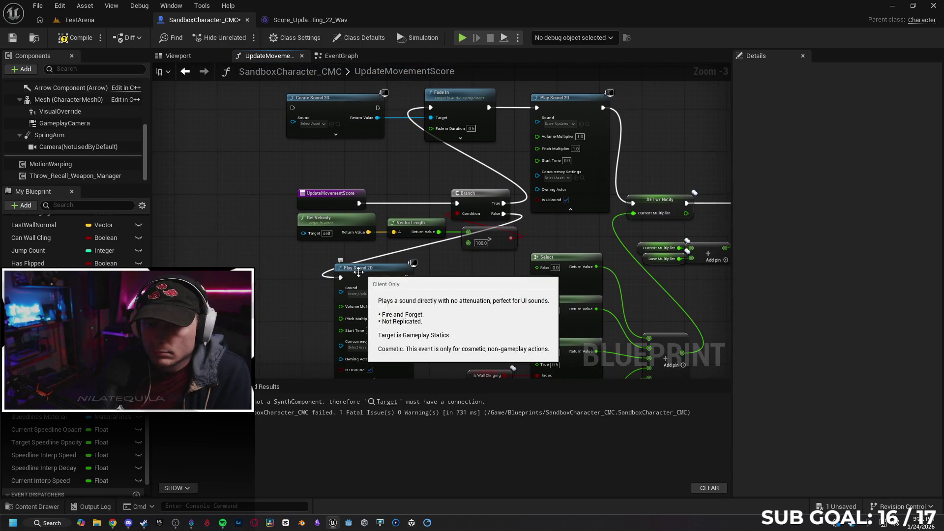
drag(378, 108, 430, 108)
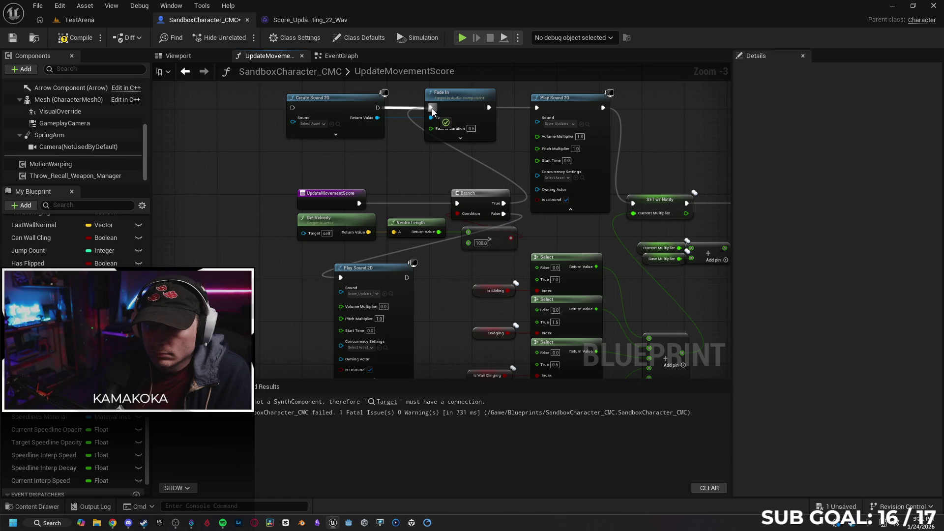
drag(504, 203, 295, 106)
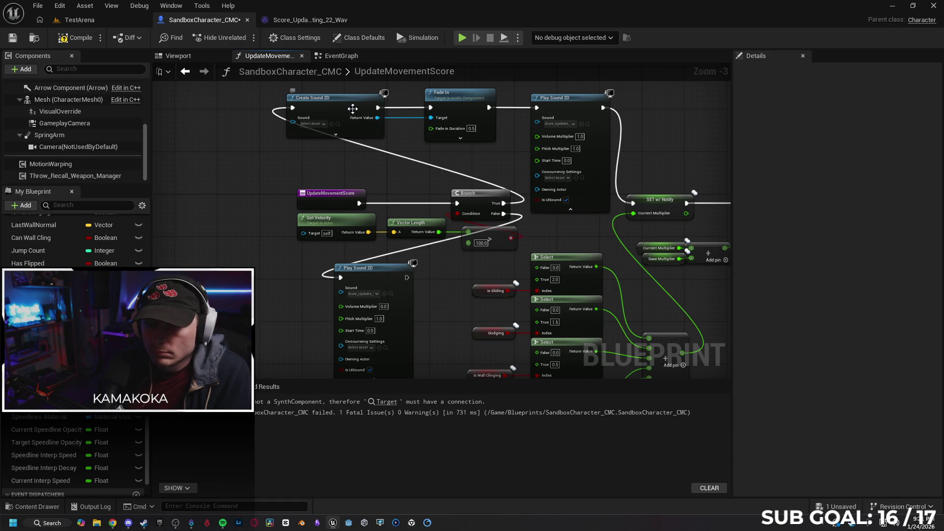
drag(353, 108, 364, 108)
click(343, 124)
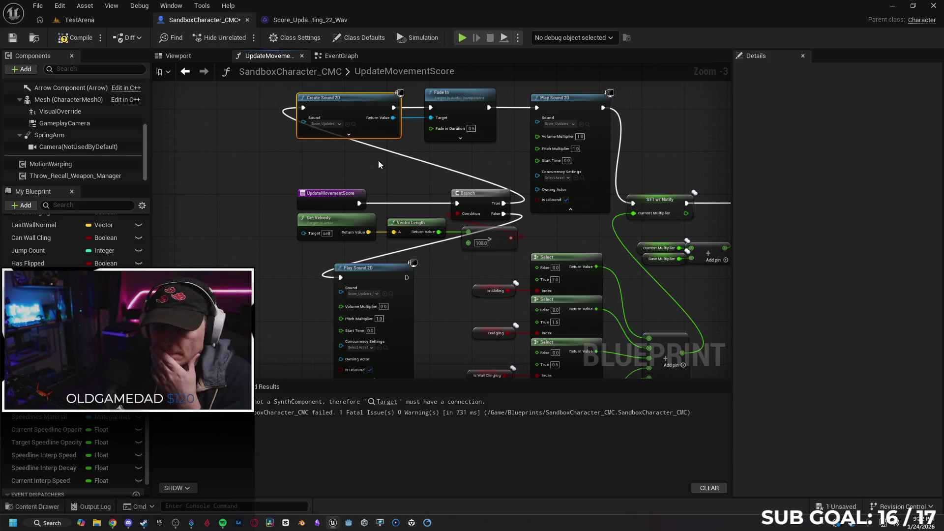
click(350, 136)
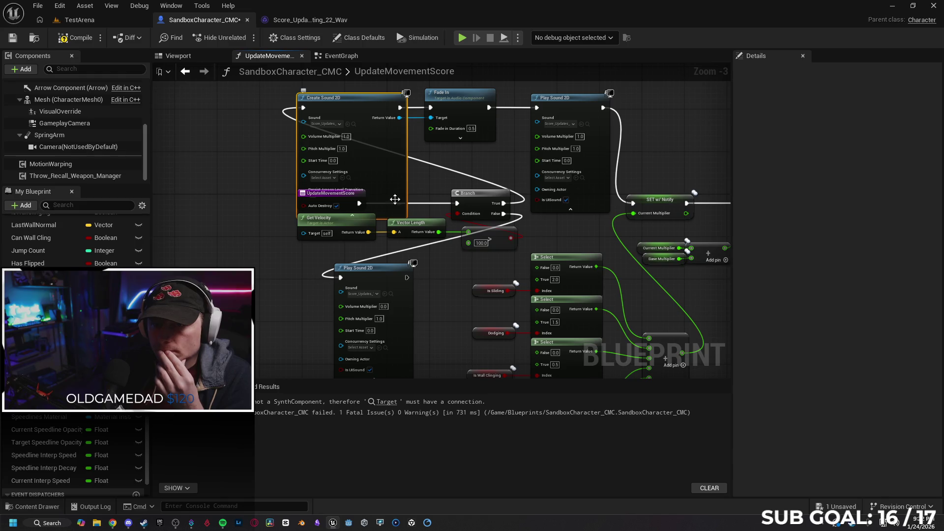
click(386, 214)
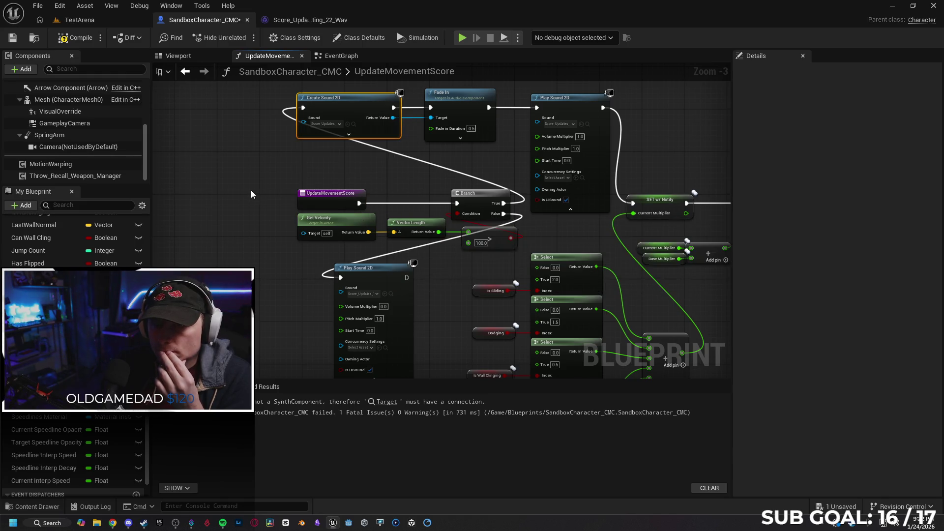
Start a 'fade out' node search from the Branch's False path, then cancel it.
mouse_move(252, 191)
mouse_down()
mouse_move(253, 162)
mouse_move(316, 152)
mouse_move(263, 220)
mouse_up()
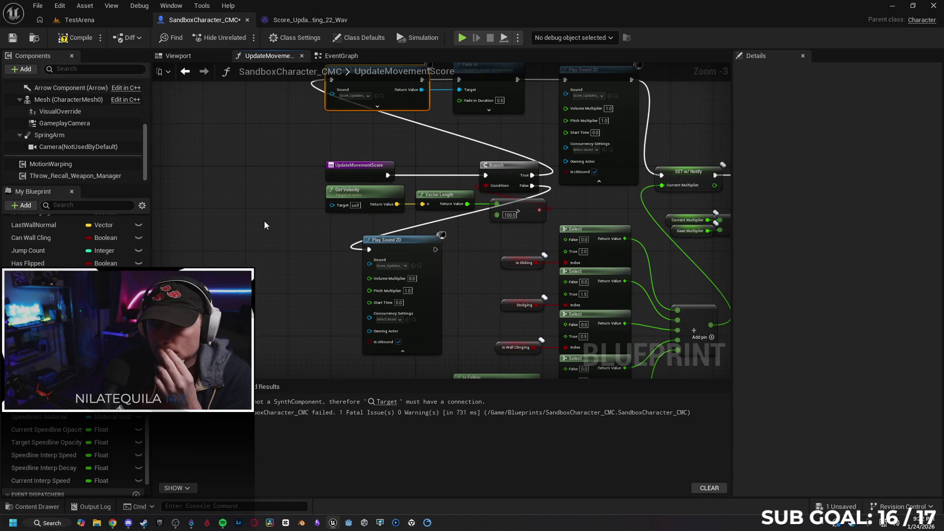
drag(531, 185, 284, 256)
text(fade out)
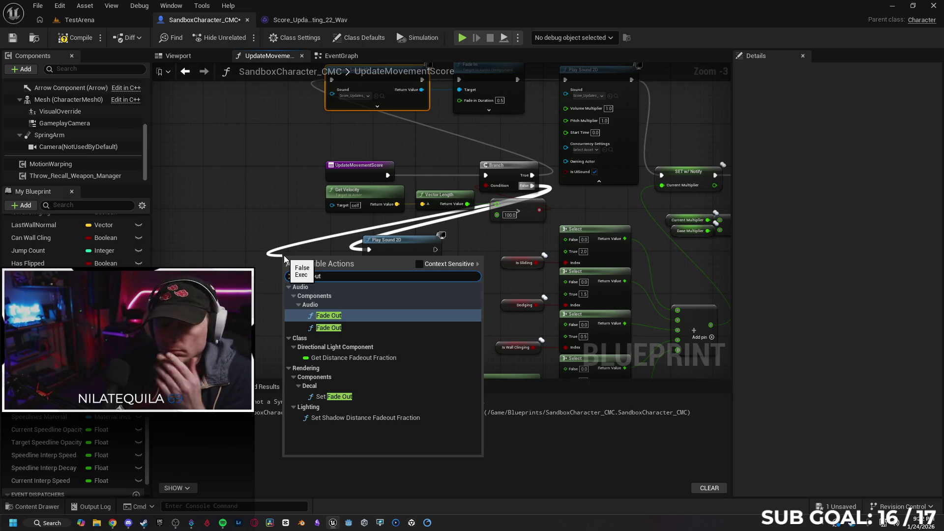
click(269, 211)
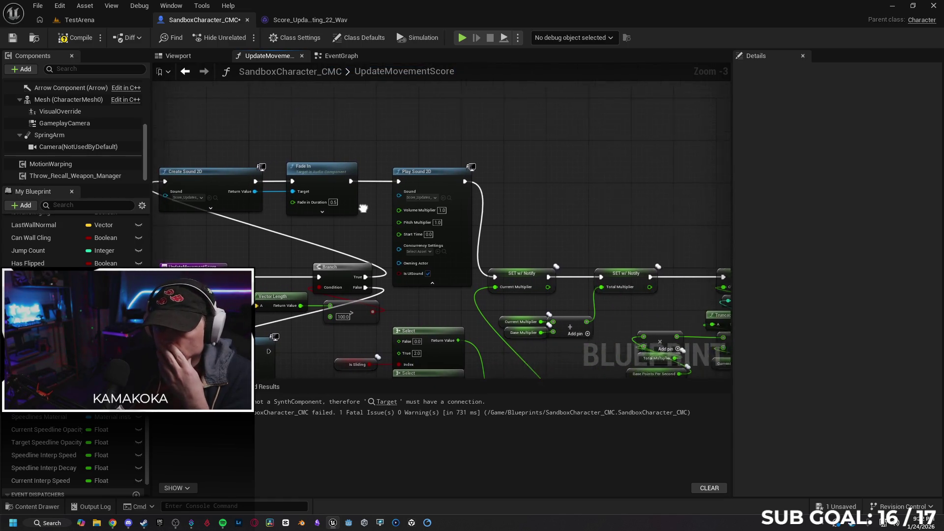
Add a Fade Out node after Play Sound 2D with 0.5 duration and compile the blueprint.
mouse_move(451, 182)
mouse_down()
mouse_move(474, 196)
mouse_move(509, 182)
mouse_up()
text(fade out)
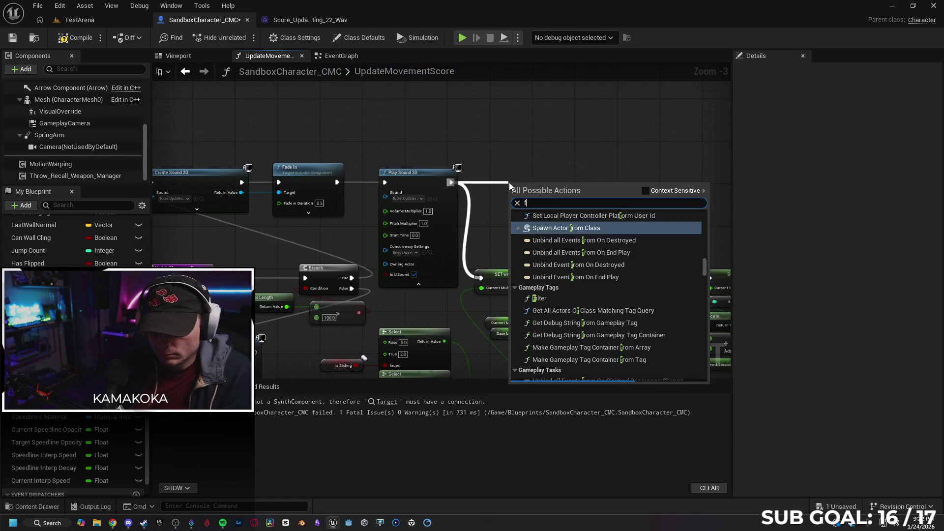
key(Escape)
key(Return)
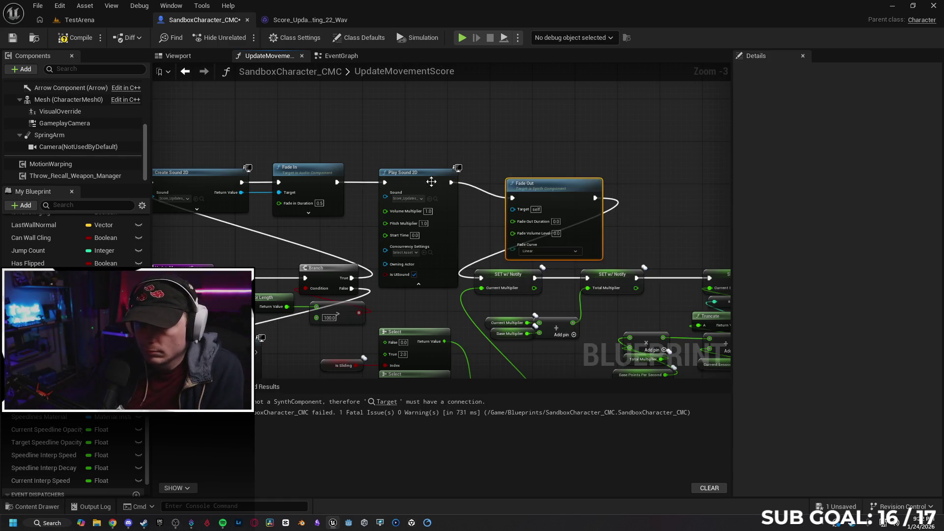
mouse_move(577, 195)
mouse_down()
mouse_move(567, 173)
mouse_move(560, 196)
mouse_up()
click(545, 206)
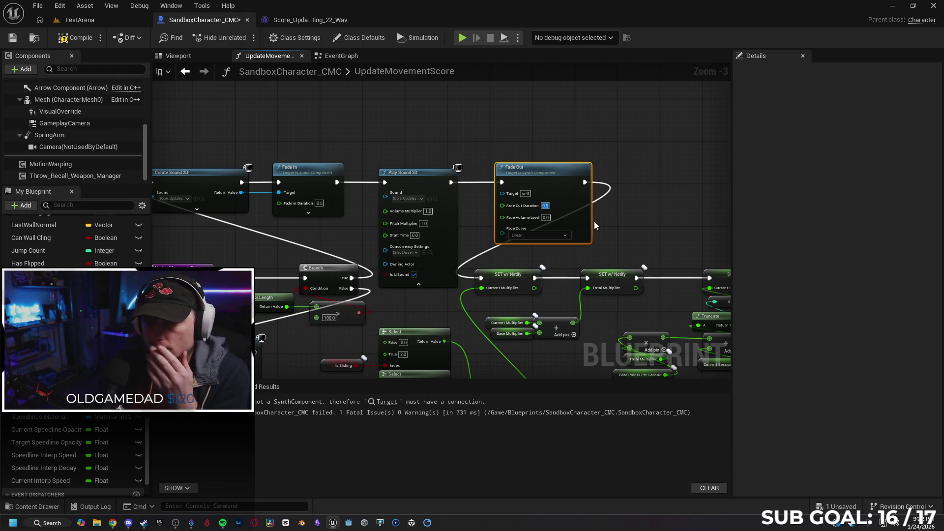
key(Return)
click(74, 40)
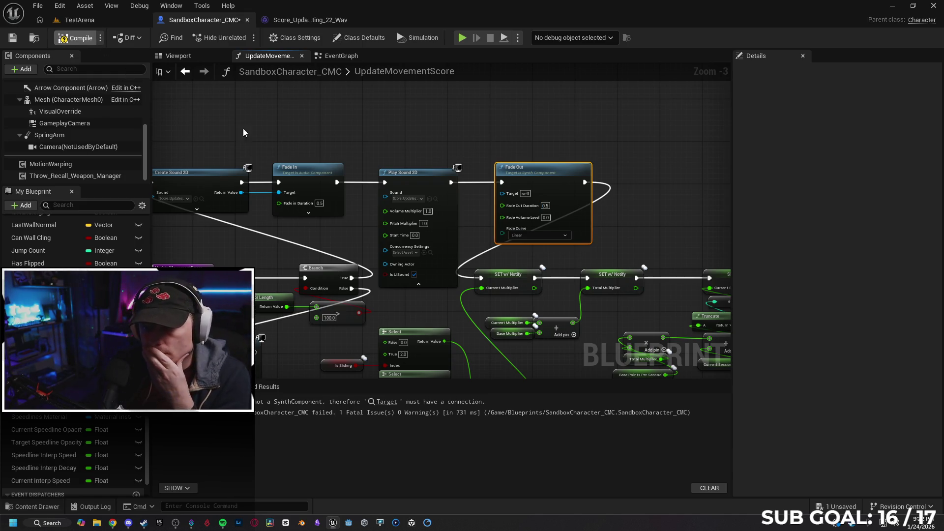
Jump to the missing-Target compile error and try wiring Create Sound 2D's sound into Fade Out.
drag(233, 120, 363, 108)
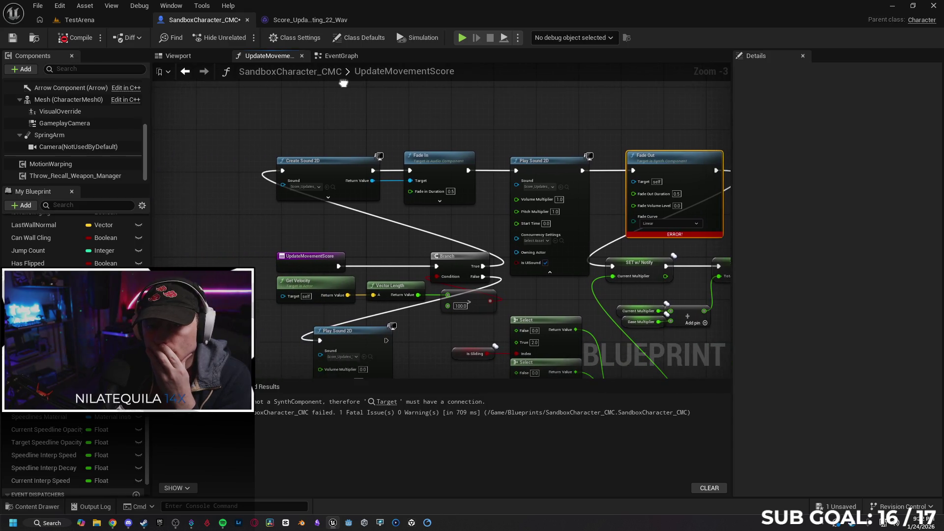
mouse_move(245, 248)
mouse_down()
mouse_move(202, 170)
mouse_move(219, 185)
mouse_up()
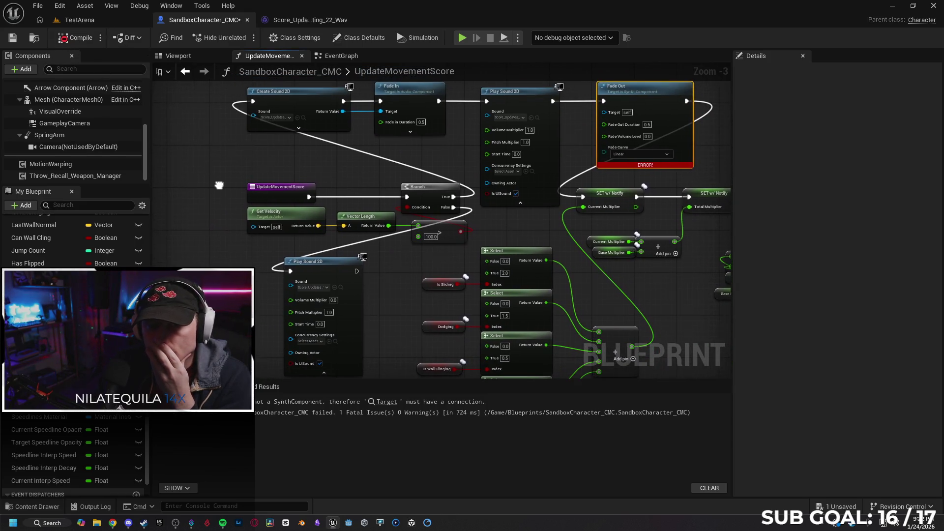
click(383, 402)
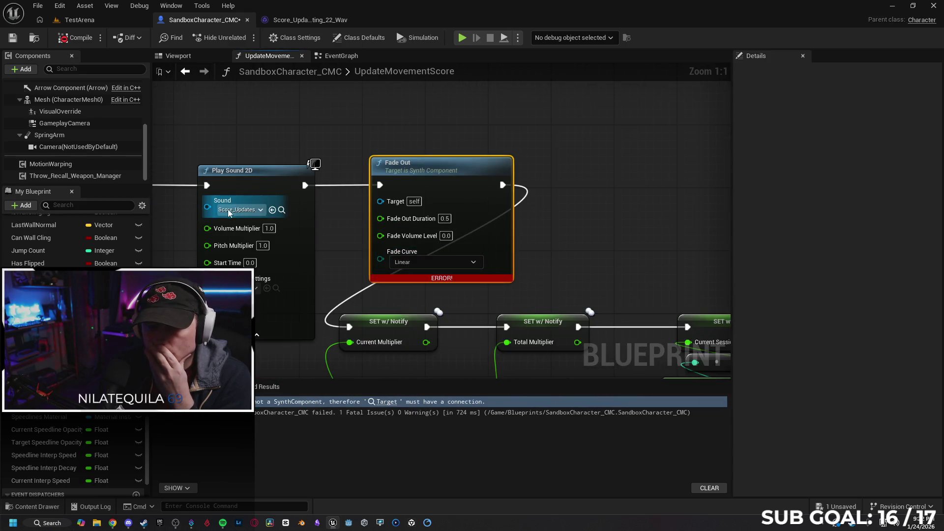
mouse_move(381, 201)
mouse_down()
mouse_move(408, 196)
mouse_move(275, 209)
mouse_up()
drag(345, 273, 407, 240)
scroll(406, 238, down, 2)
mouse_move(266, 174)
mouse_down()
mouse_move(433, 203)
mouse_move(521, 198)
mouse_up()
drag(551, 176, 552, 173)
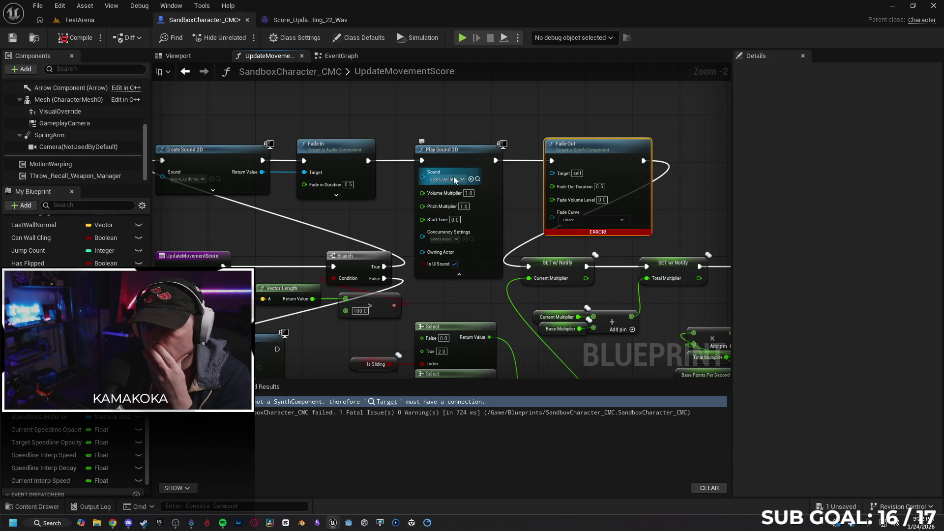
drag(551, 173, 552, 169)
click(595, 148)
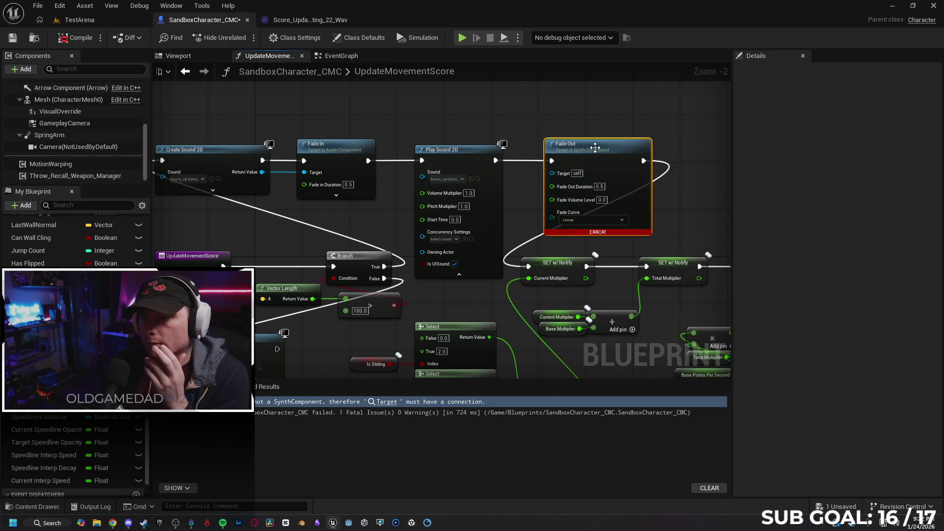
Delete the incompatible Fade Out, then add and remove another wrong Fade Out node.
key(Delete)
drag(494, 161, 564, 155)
text(fade out)
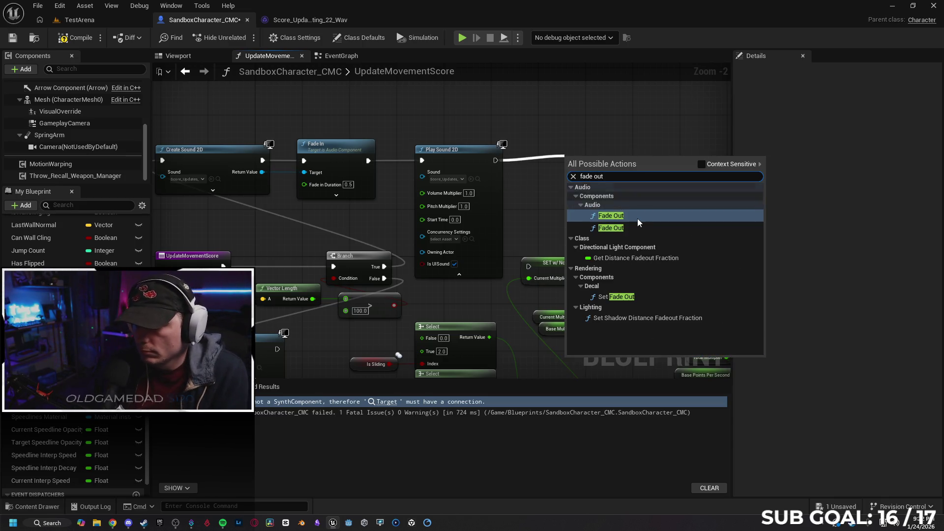
click(637, 218)
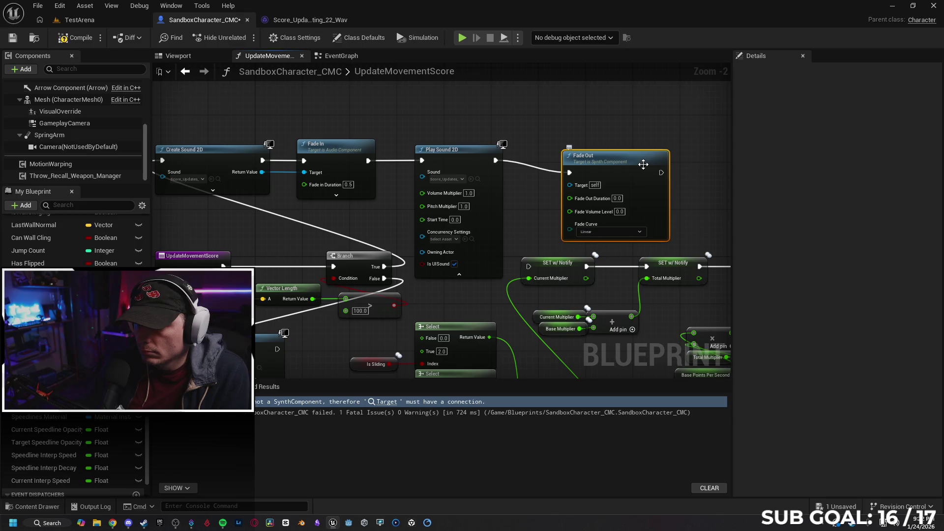
key(Delete)
Add the audio-component Fade Out targeting Create Sound 2D's Return Value, continuing into SET w/ Notify.
drag(495, 160, 572, 163)
text(d)
key(BackSpace)
text(f)
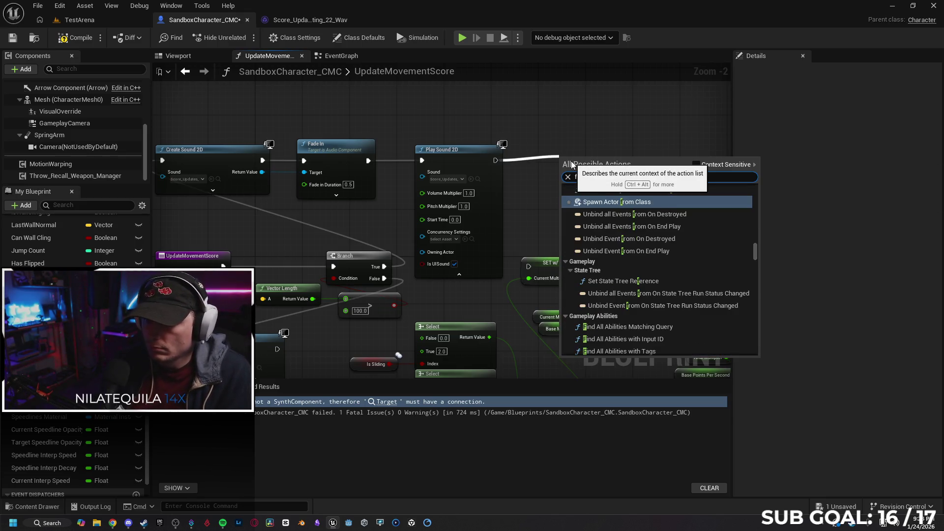
text(adeou)
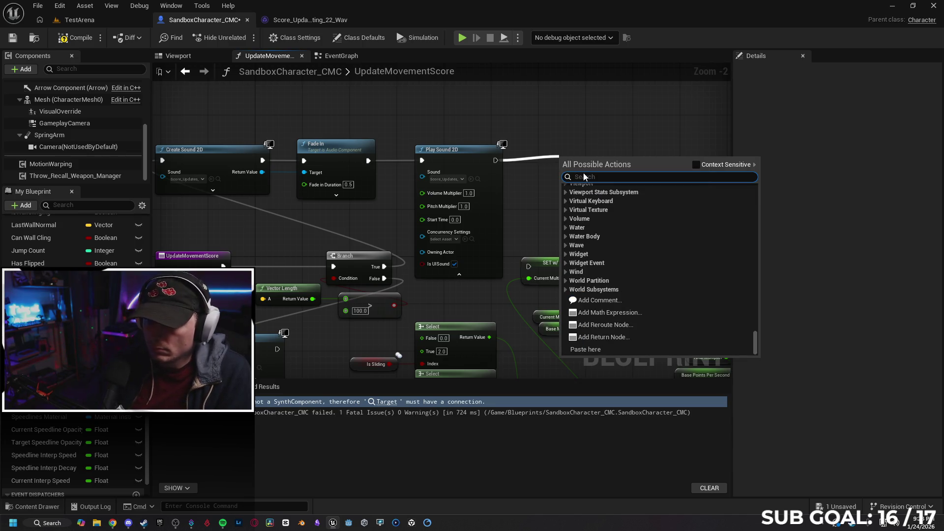
text(t)
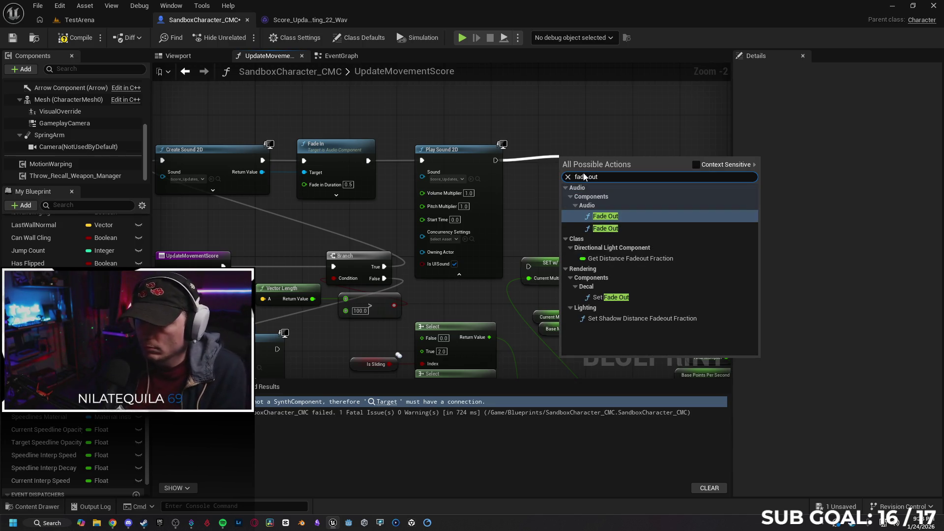
click(630, 228)
drag(600, 164, 588, 146)
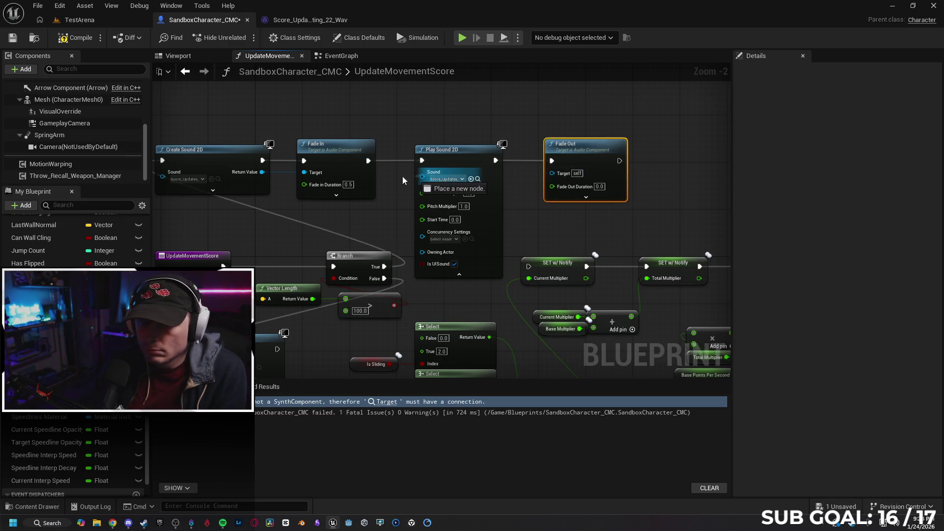
mouse_move(262, 173)
mouse_down()
mouse_move(567, 180)
mouse_move(552, 175)
mouse_up()
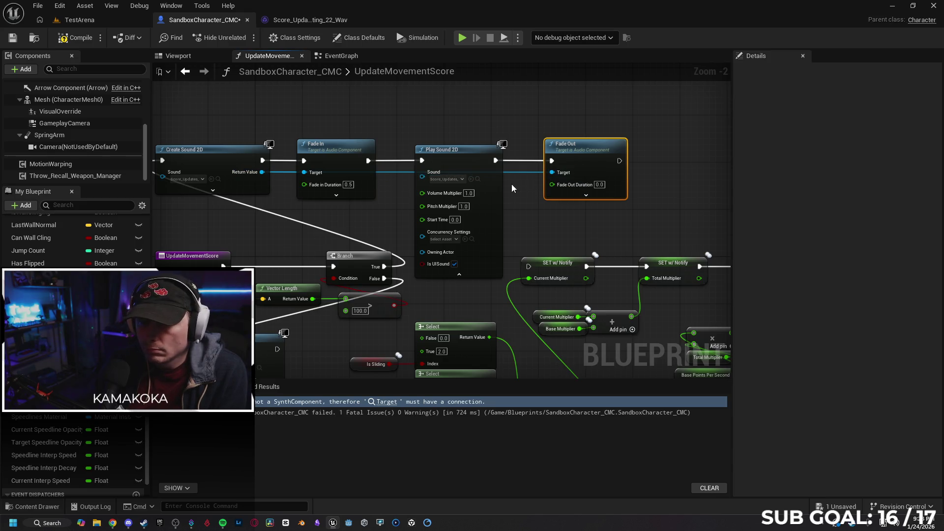
mouse_move(618, 162)
mouse_down()
mouse_move(529, 243)
mouse_move(530, 266)
mouse_up()
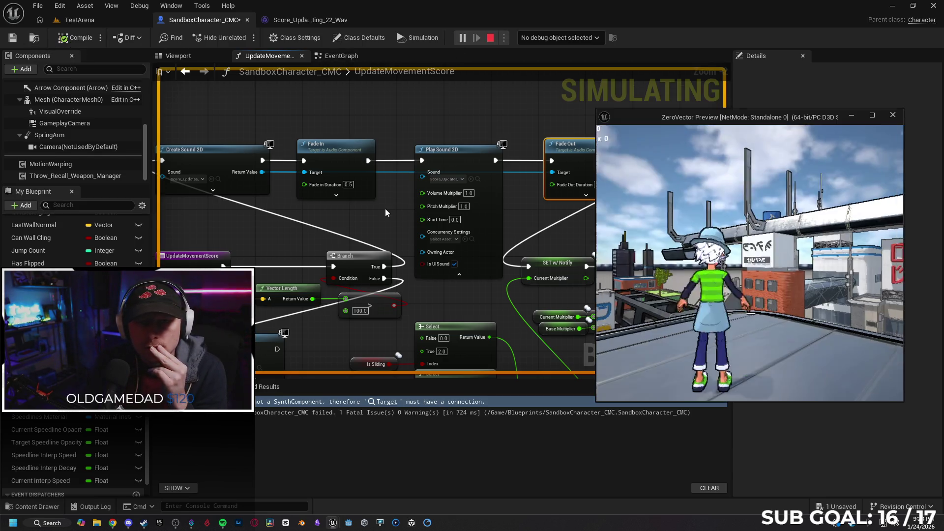
key(w)
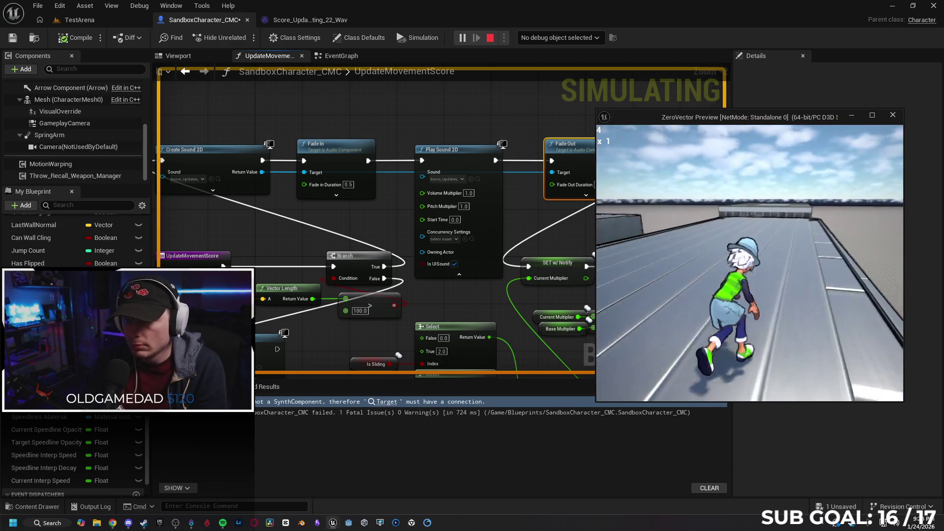
key(w)
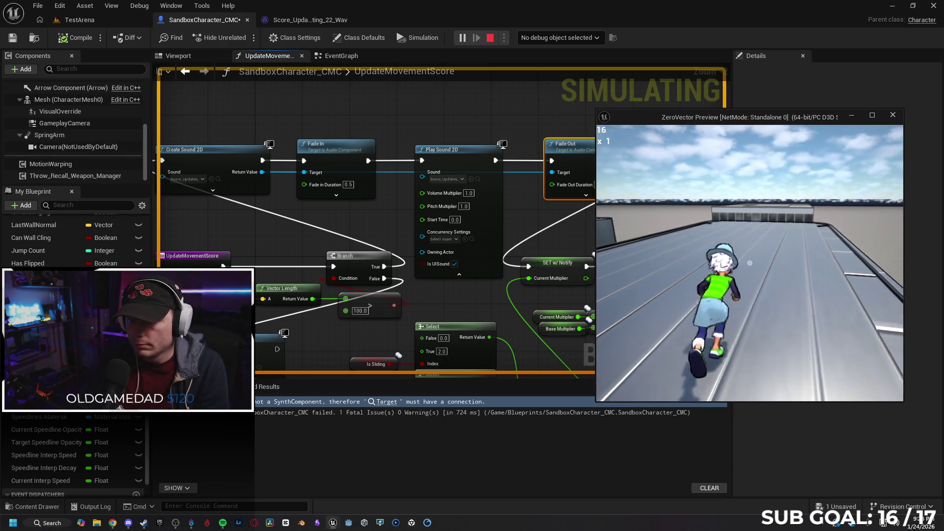
key(w)
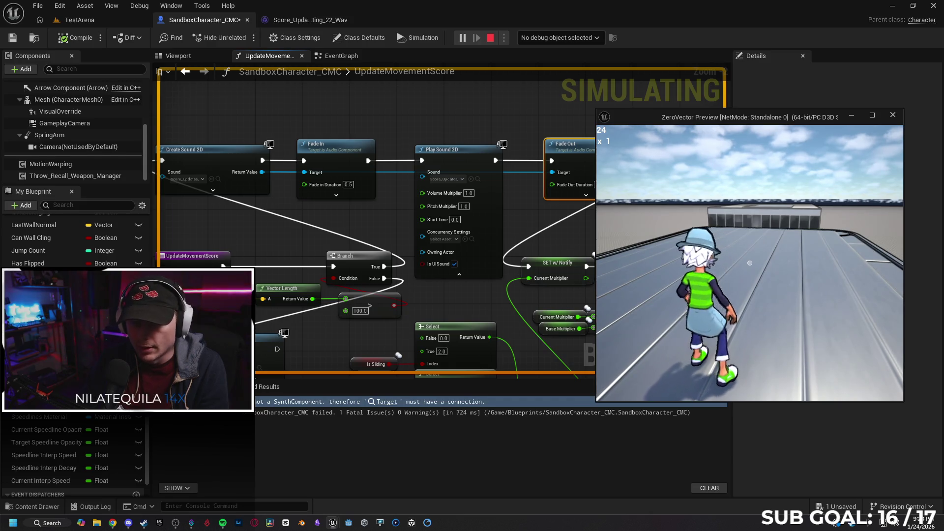
key(w)
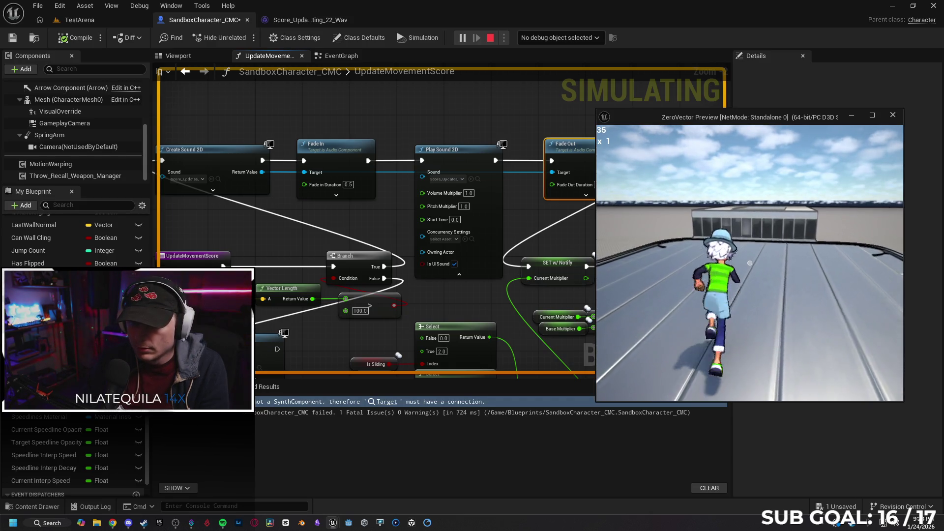
key(Escape)
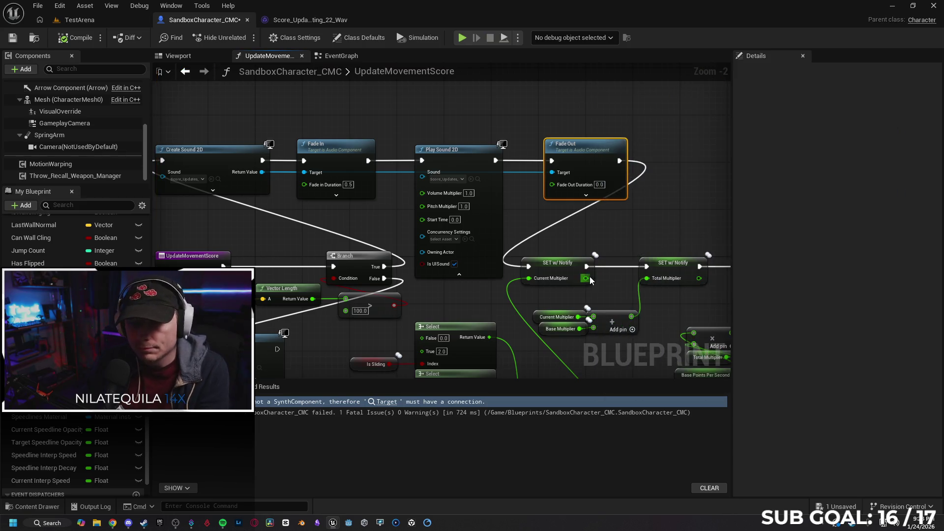
Wire the fade-in duration to the sound, collapse Create Sound 2D, and enter 1.0 for both fades.
mouse_move(306, 183)
mouse_down()
mouse_move(424, 193)
mouse_move(424, 264)
mouse_move(421, 193)
mouse_move(299, 187)
mouse_move(337, 210)
mouse_move(365, 209)
mouse_move(246, 190)
mouse_move(217, 223)
mouse_move(248, 202)
mouse_move(358, 180)
mouse_up()
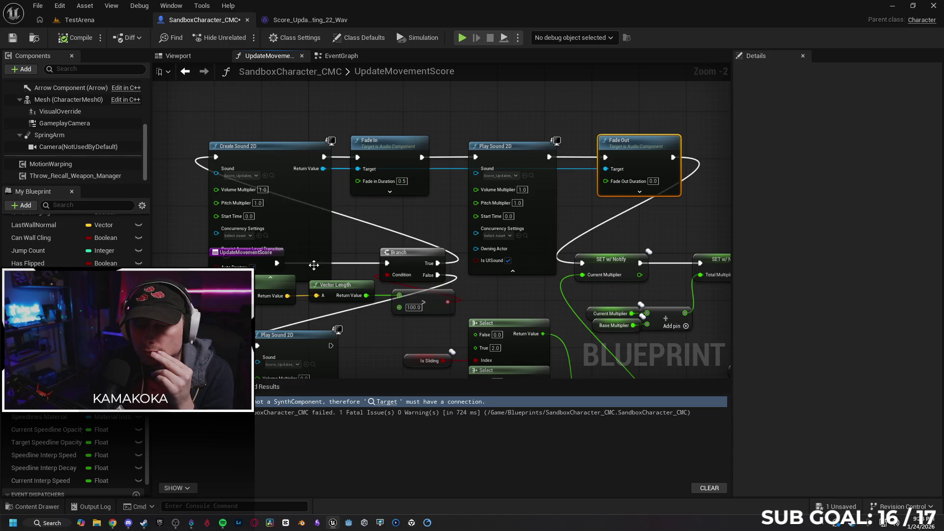
click(270, 277)
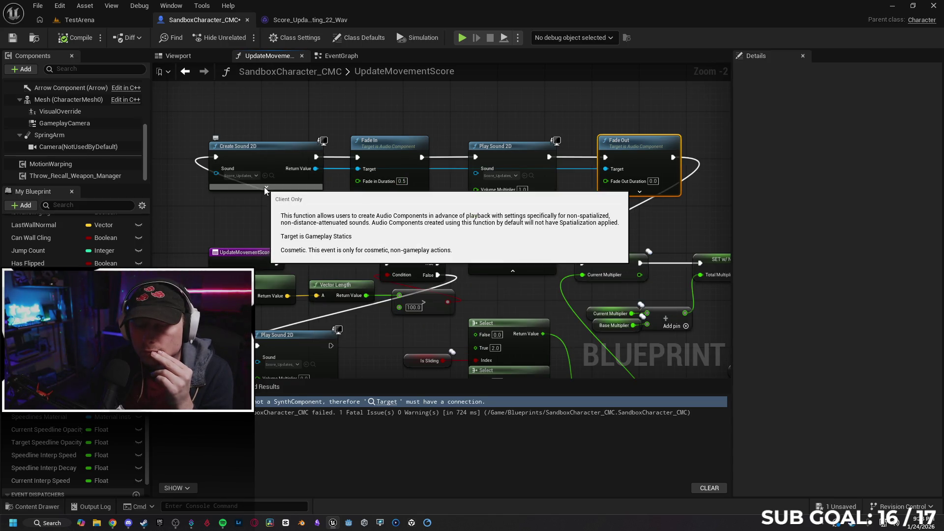
click(402, 182)
text(1)
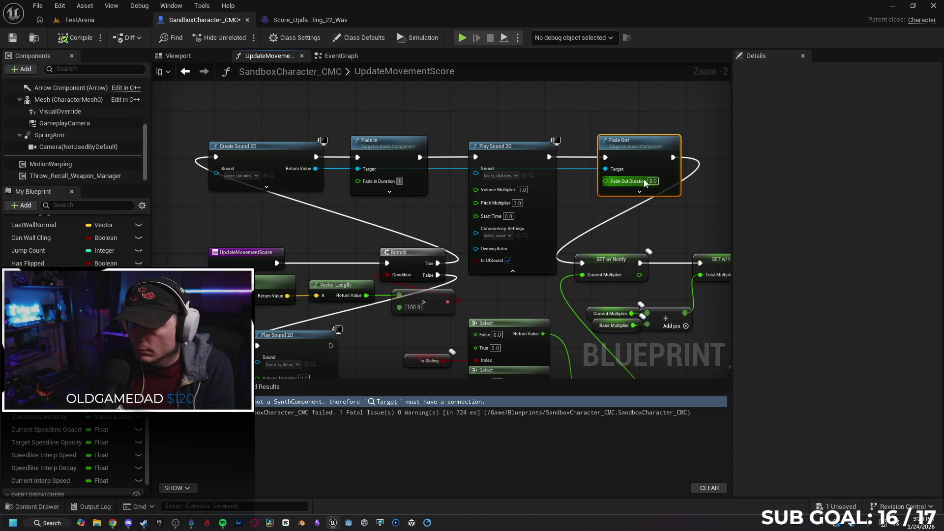
key(BackSpace)
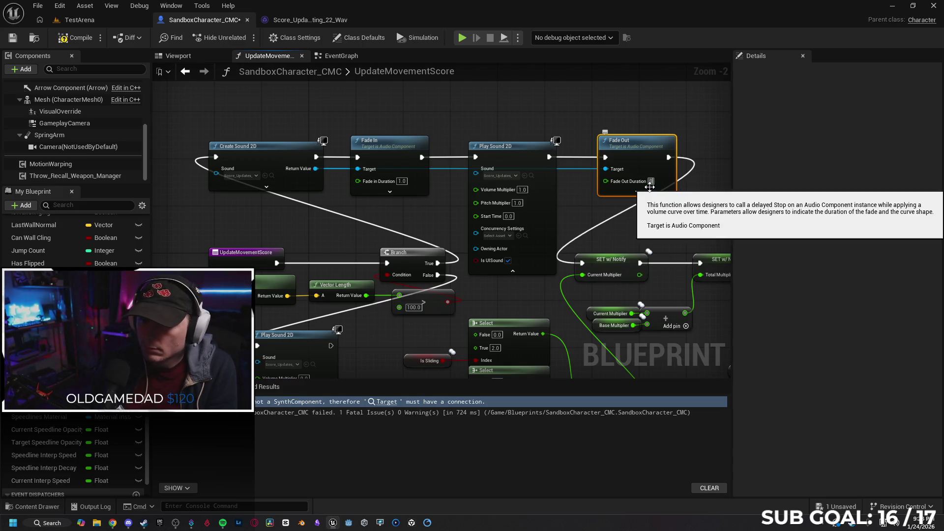
text(1)
key(Return)
click(473, 108)
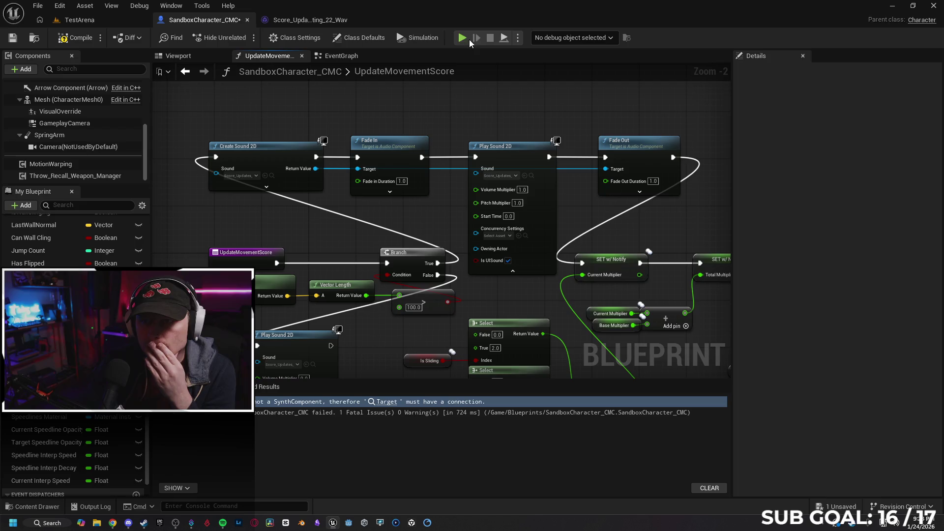
Start a play-in-editor session and set SandboxCharacter_CMC0 (spawned) as the debug object.
key(alt+p)
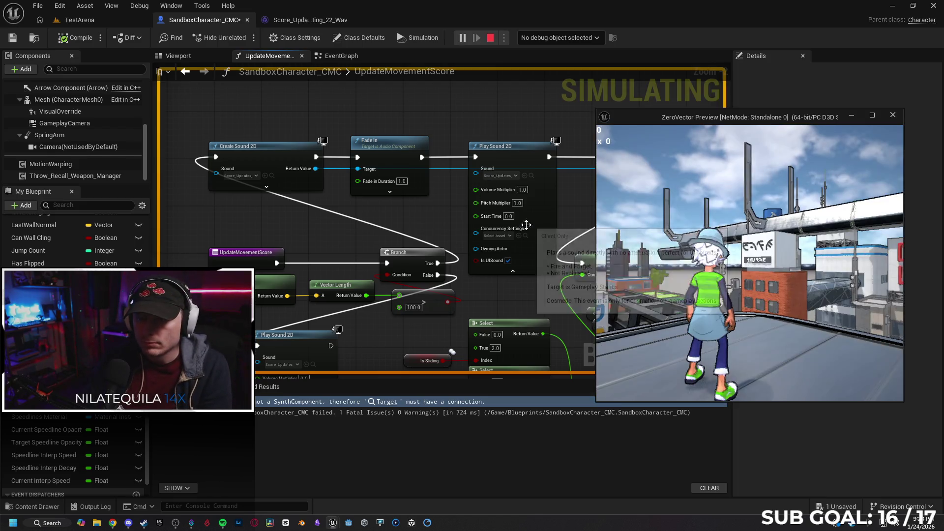
click(568, 42)
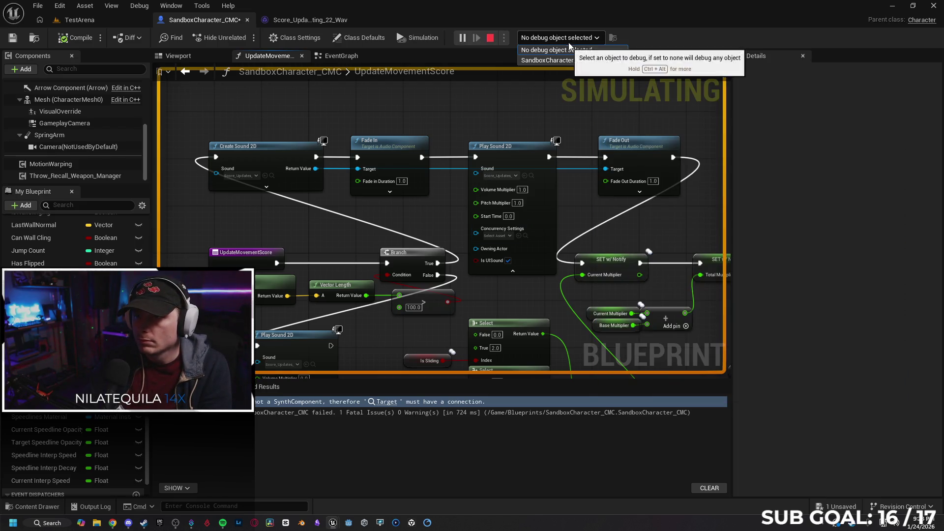
click(568, 42)
click(573, 61)
Run the character along the rooftop until the score reaches 84, then stop the session.
mouse_move(333, 523)
click(384, 473)
click(667, 338)
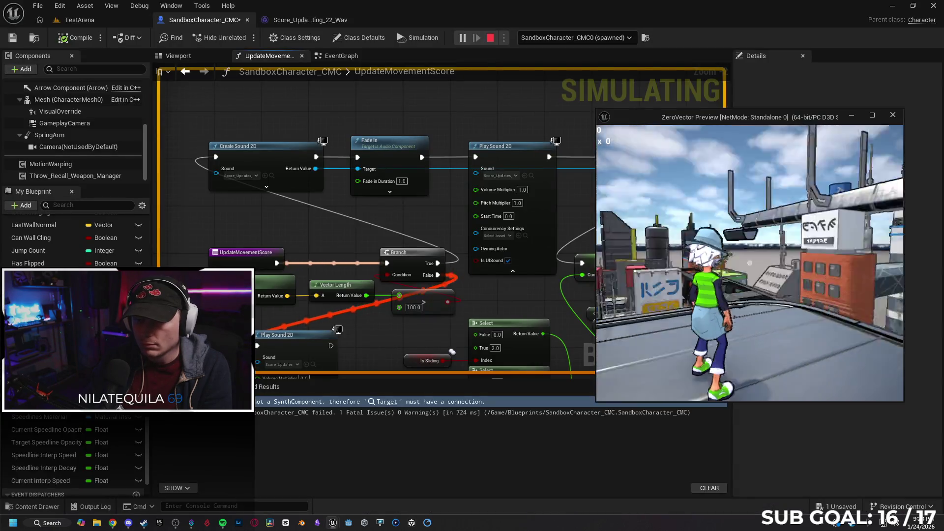
key(w)
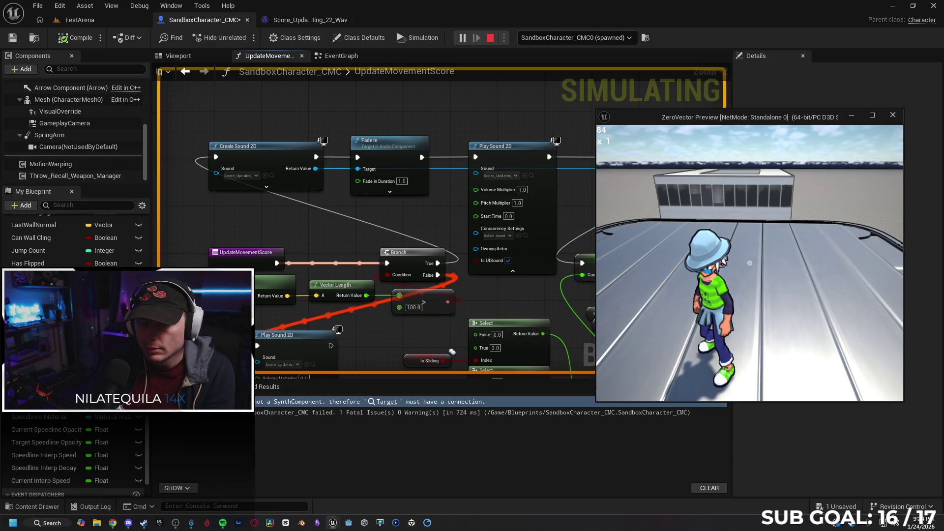
key(Escape)
scroll(369, 352, down, 1)
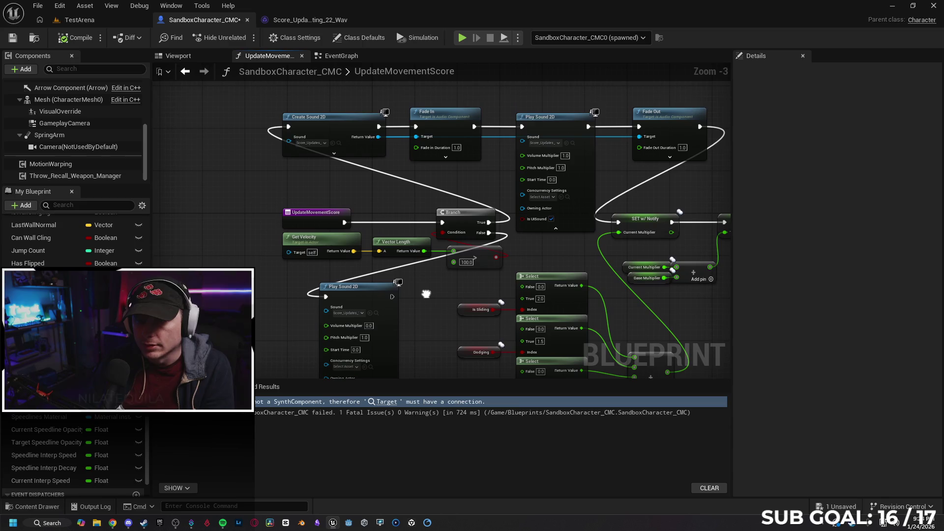
Delete the lower Play Sound 2D node and run a short play-test, reaching a score of 26.
drag(425, 294, 427, 294)
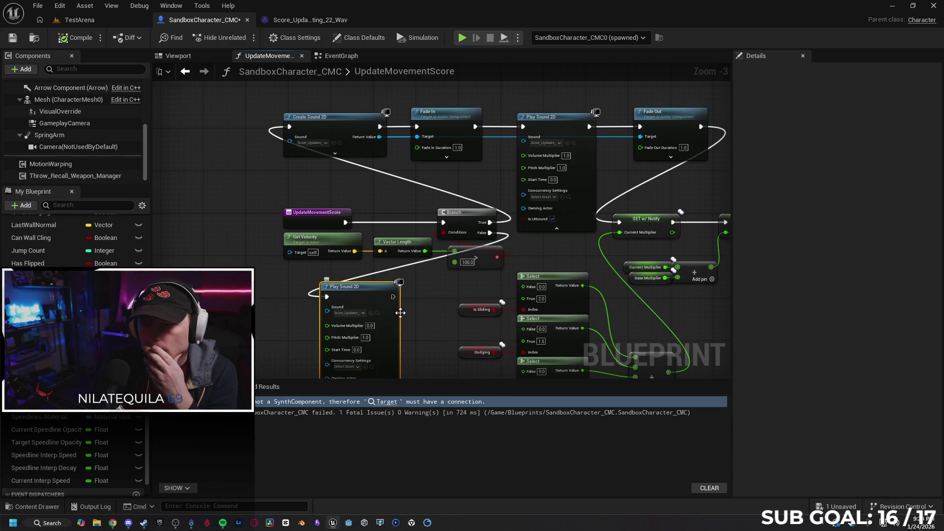
key(Delete)
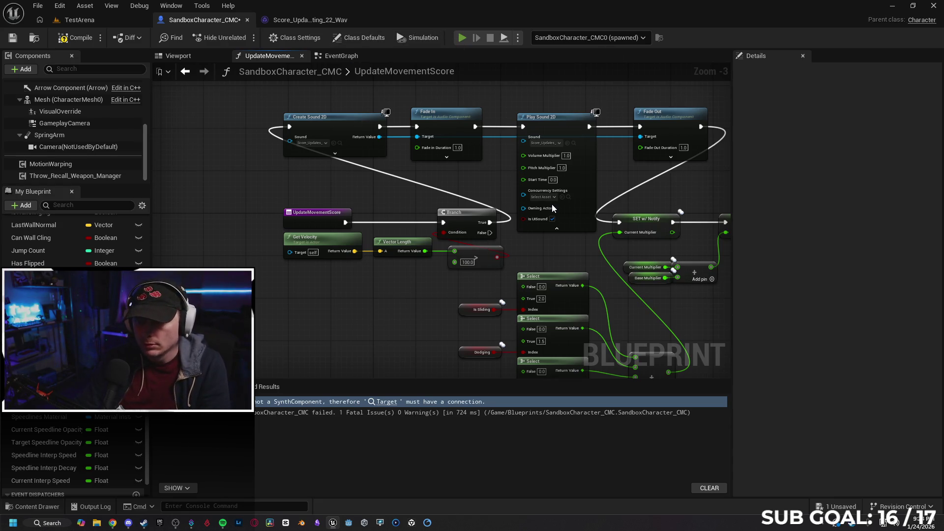
key(alt+p)
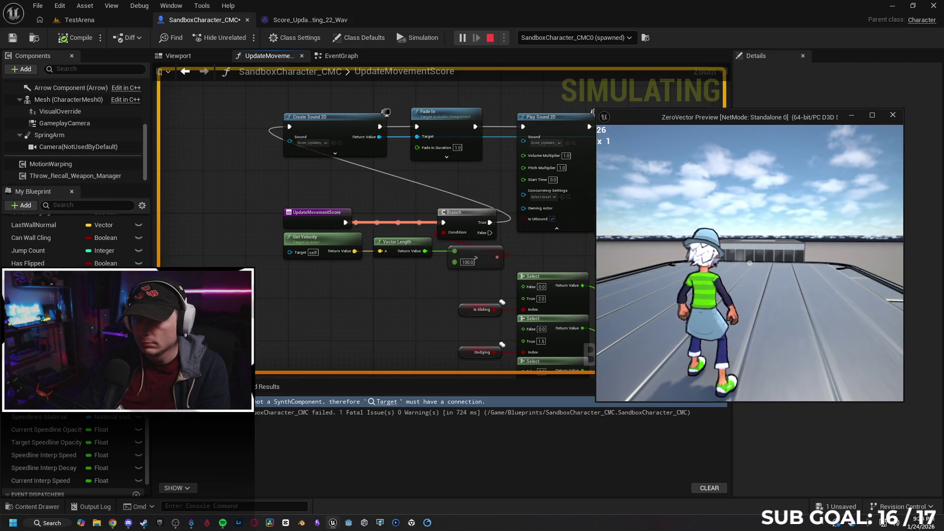
key(Escape)
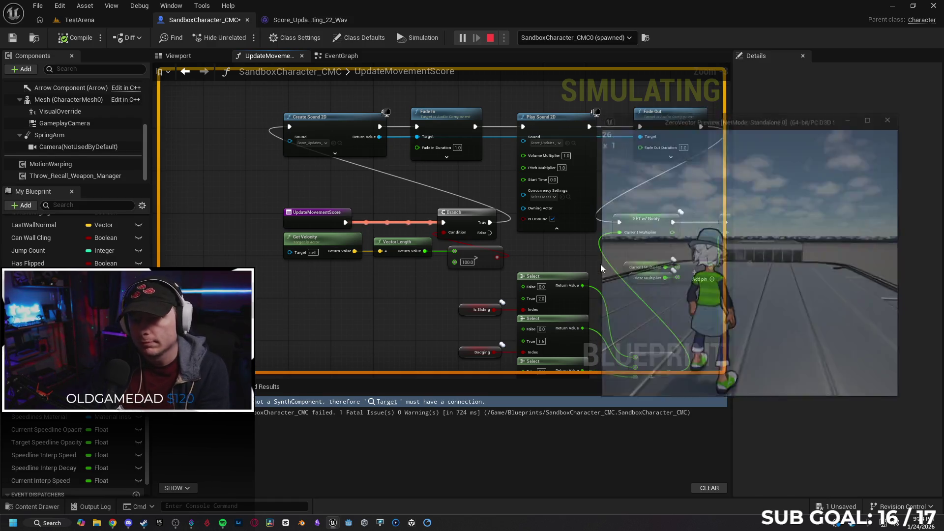
drag(545, 251, 505, 271)
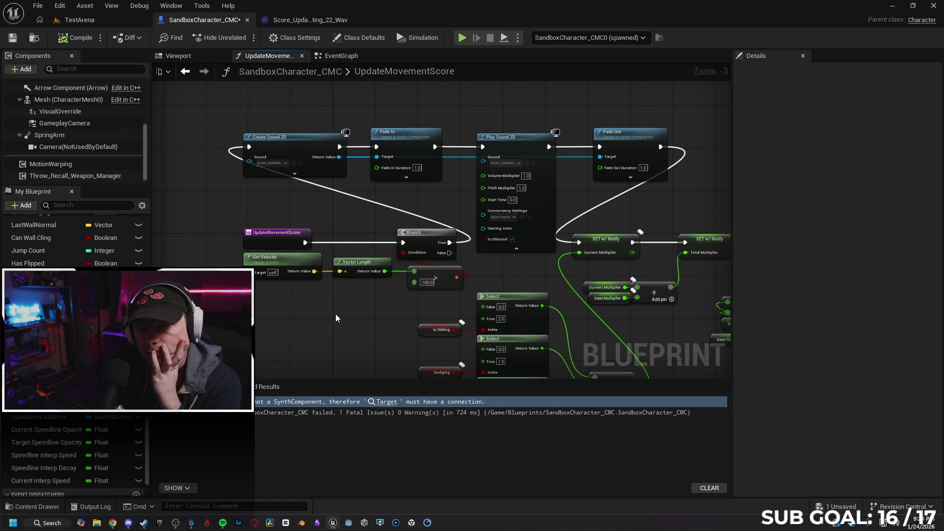
click(341, 57)
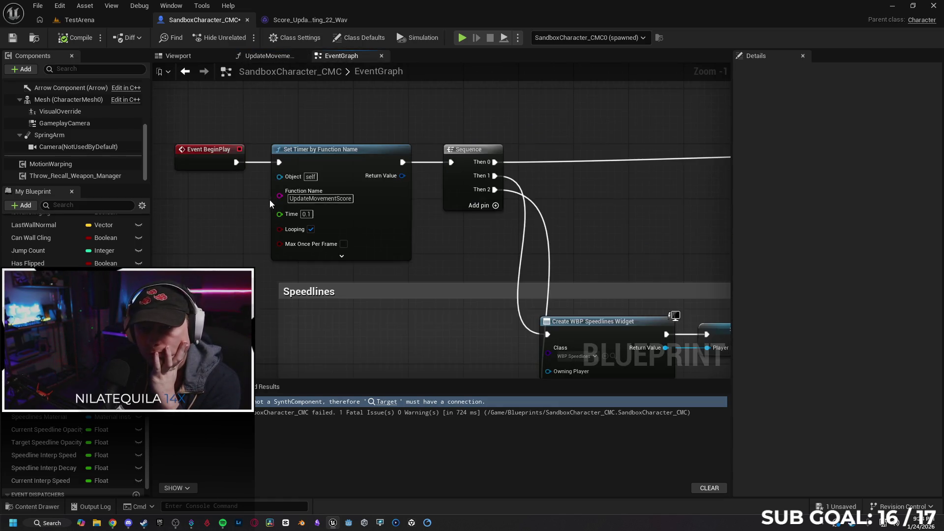
scroll(446, 236, down, 4)
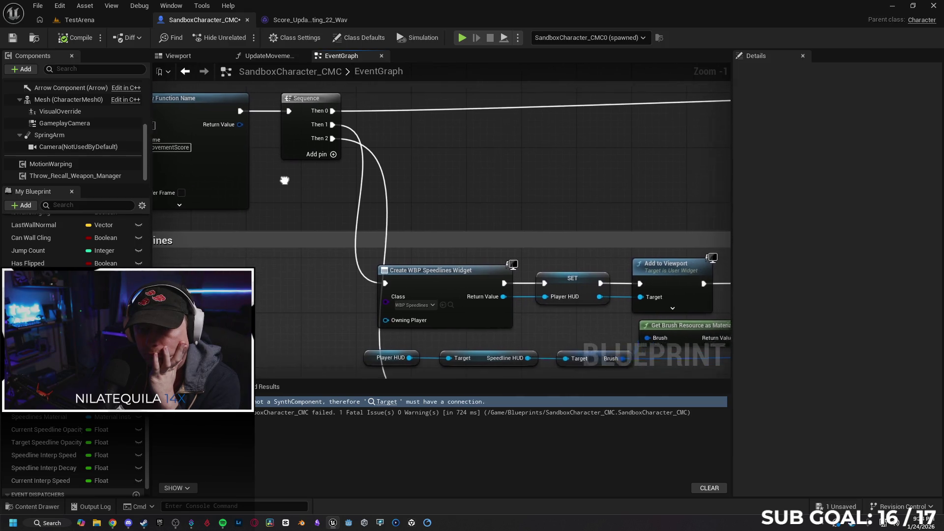
scroll(251, 243, up, 2)
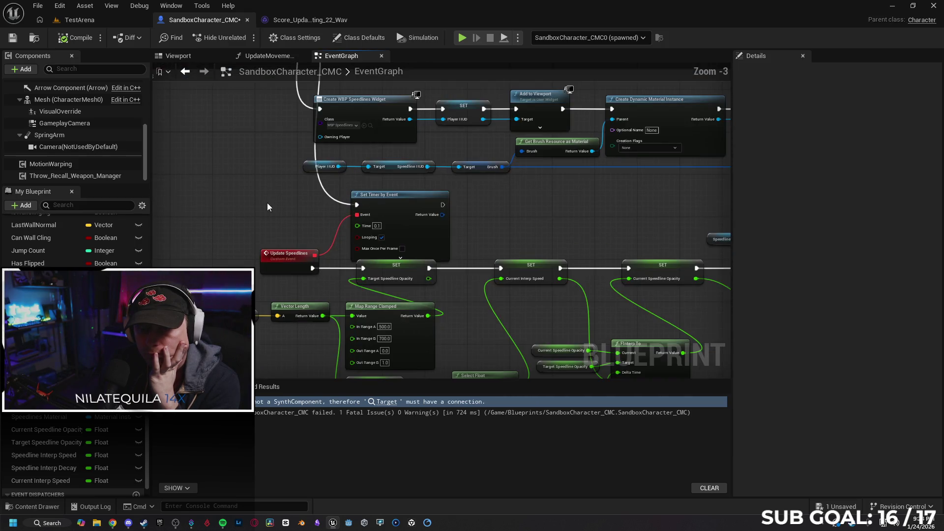
mouse_move(228, 202)
mouse_down()
mouse_move(359, 186)
mouse_move(335, 234)
mouse_move(339, 267)
mouse_move(397, 265)
mouse_up()
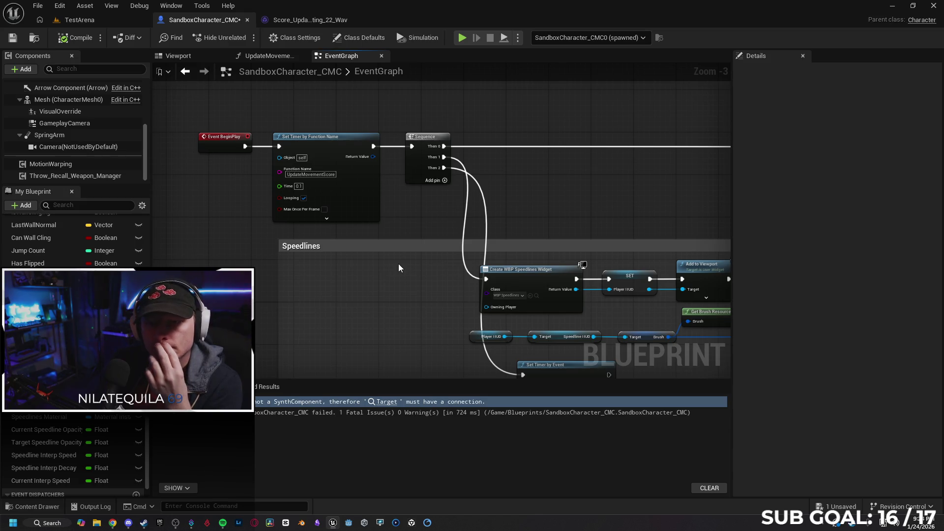
click(290, 19)
click(351, 20)
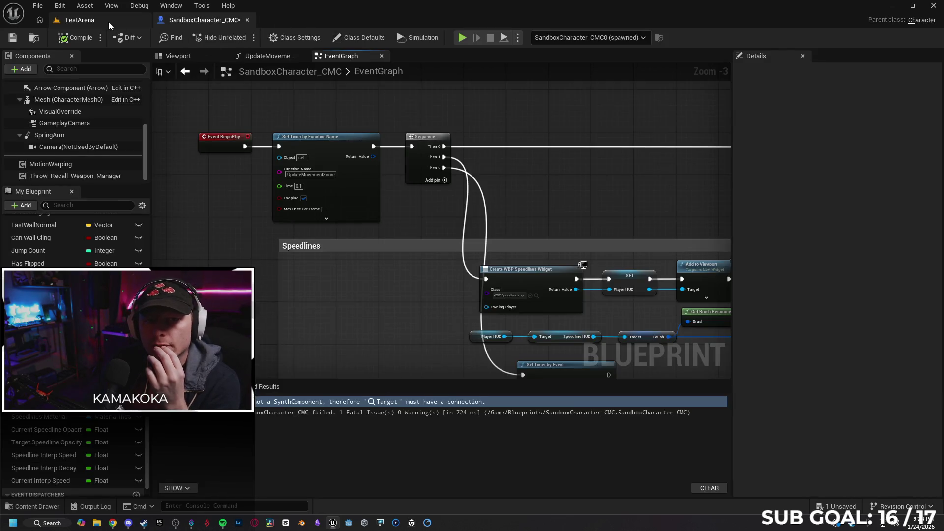
click(108, 22)
click(187, 20)
click(269, 56)
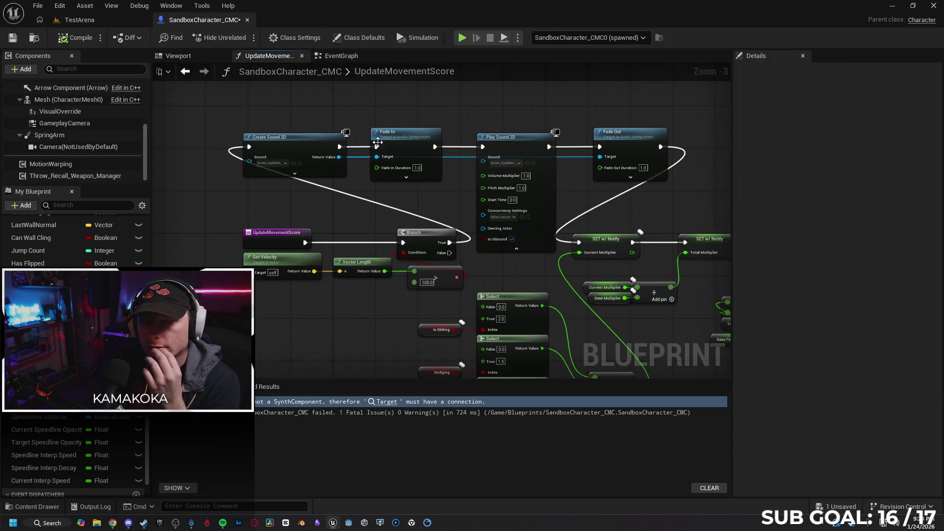
Delete the Create Sound 2D, Fade In, Play Sound 2D and Fade Out nodes.
scroll(356, 117, down, 1)
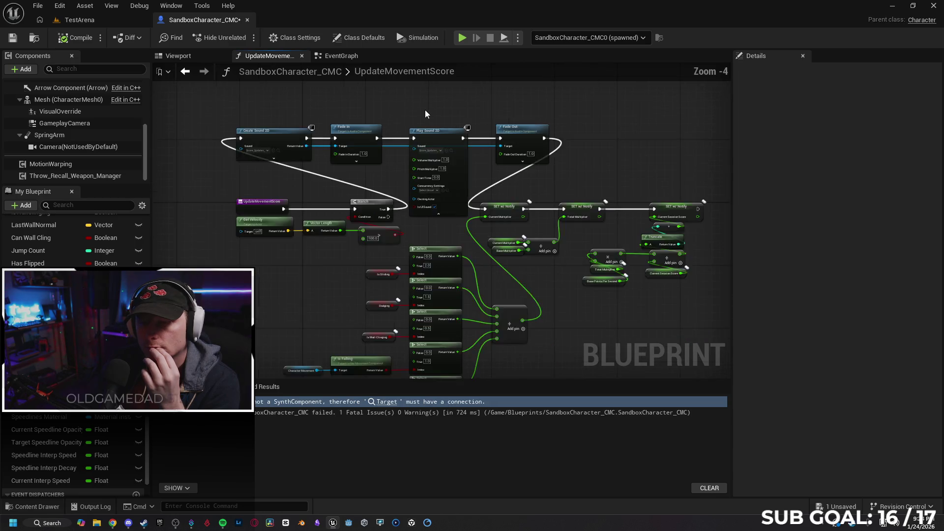
scroll(414, 102, down, 1)
drag(414, 103, 415, 124)
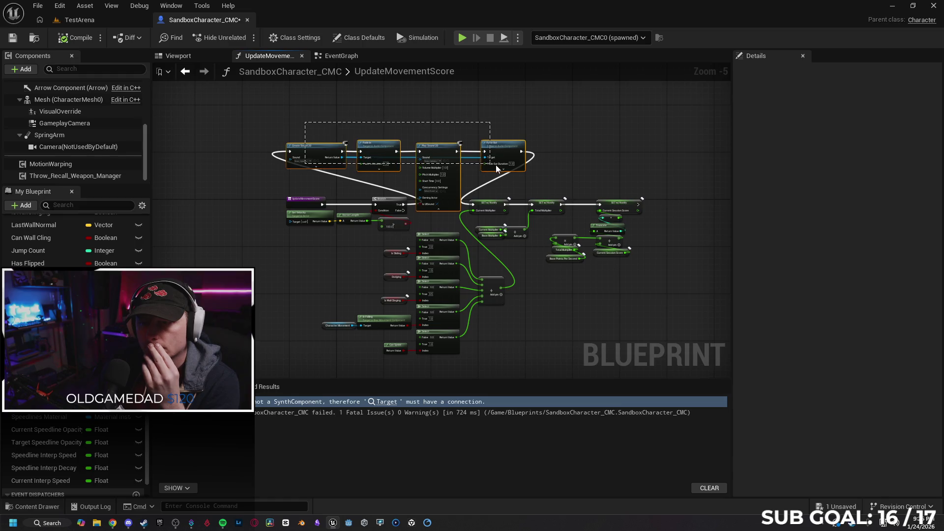
key(Delete)
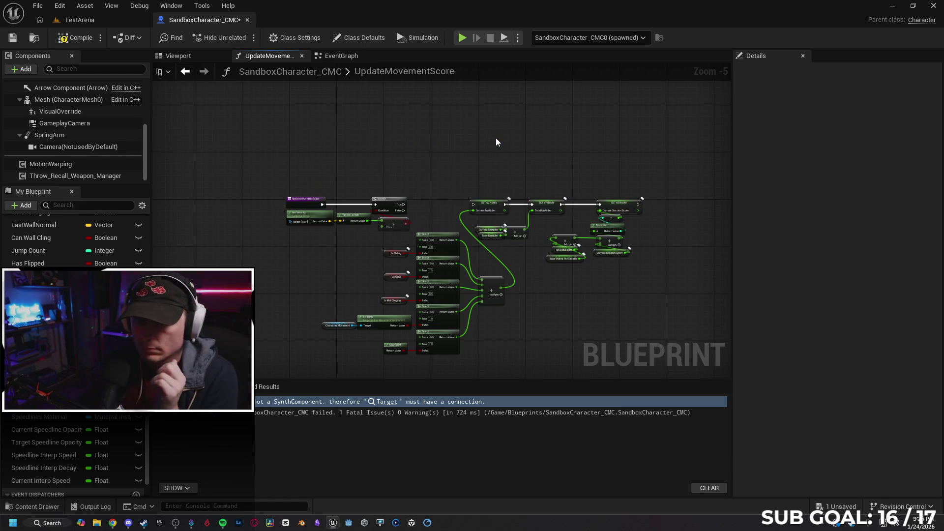
Connect Branch True directly to SET w/ Notify.
scroll(444, 185, up, 3)
drag(353, 225, 497, 226)
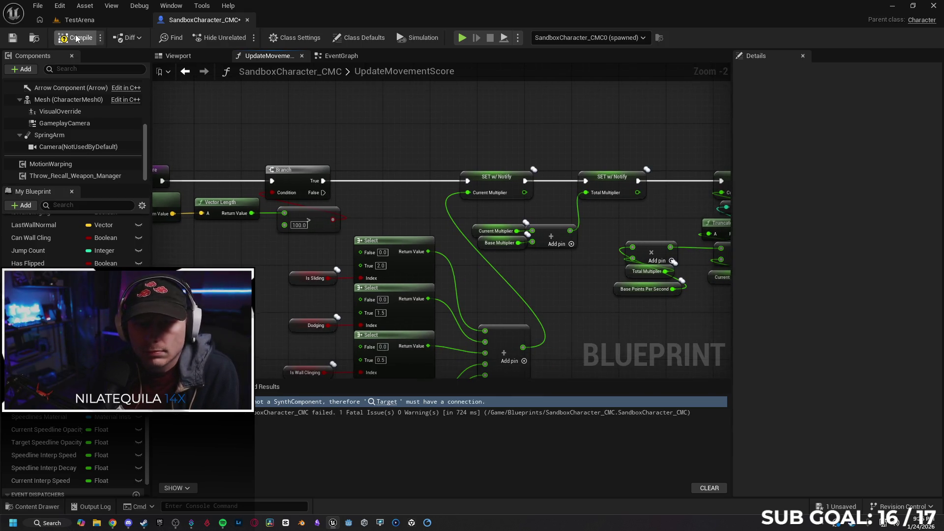
scroll(281, 107, down, 2)
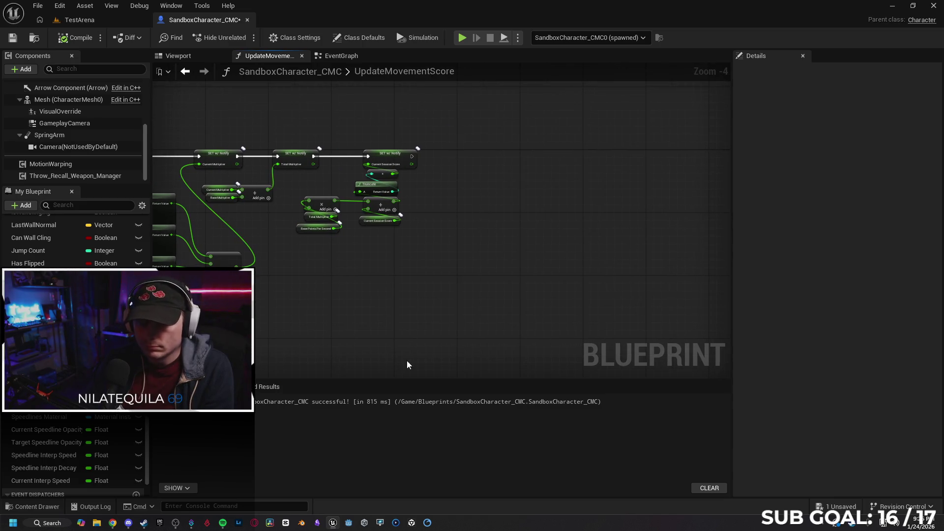
Search for a custom event node in the function graph, then dismiss the search.
right_click(401, 326)
text(custom)
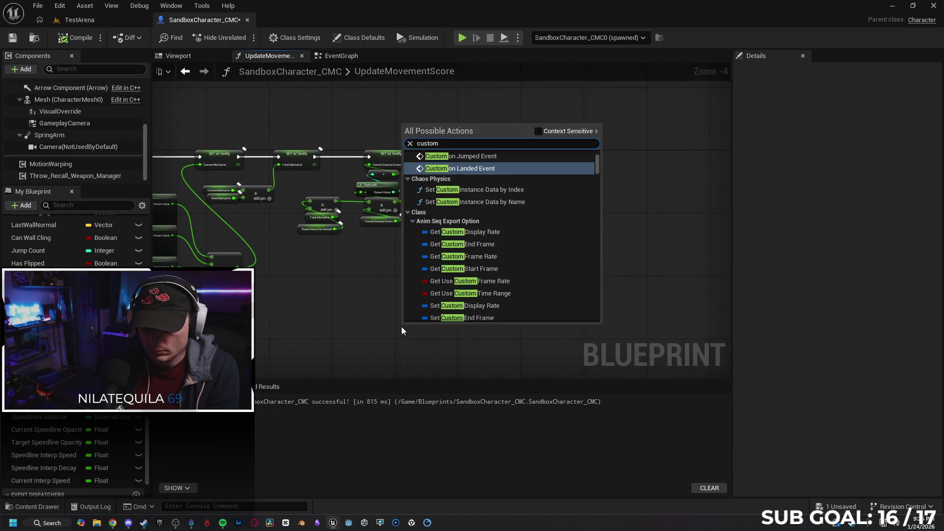
text( event)
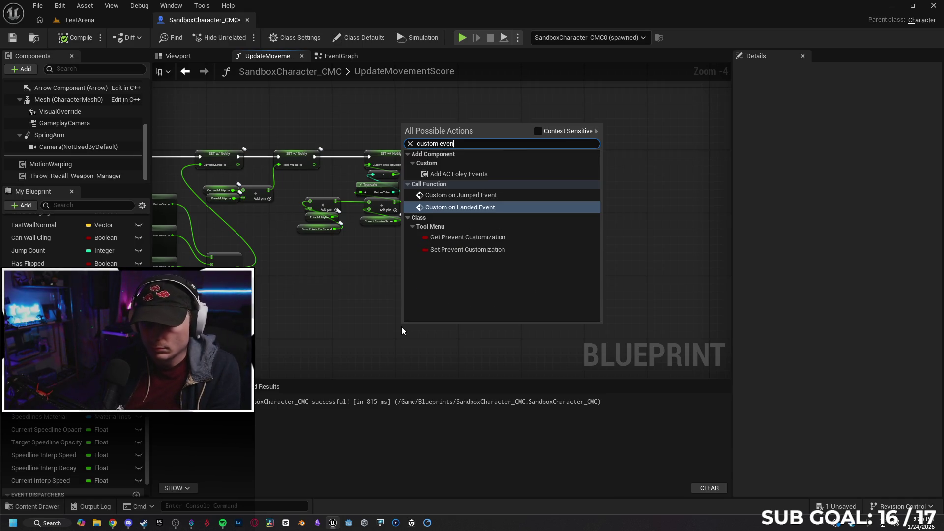
click(538, 132)
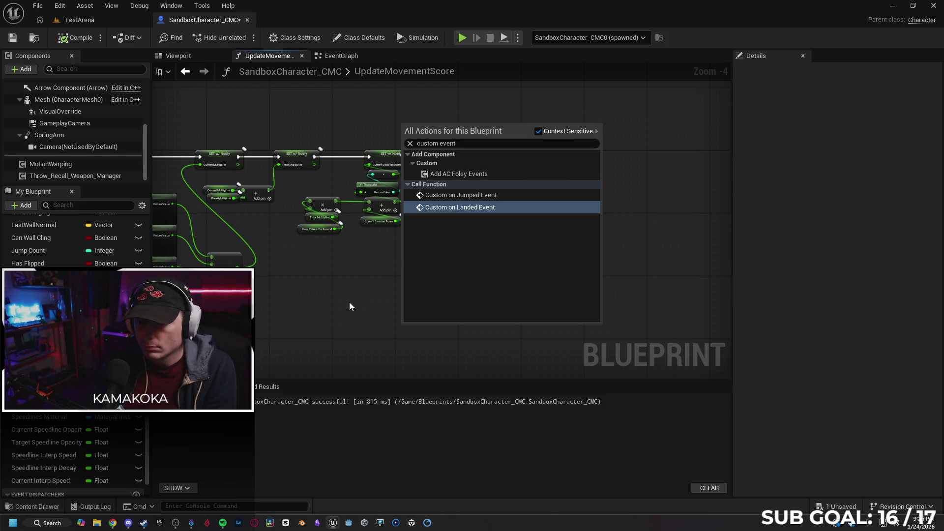
click(415, 257)
drag(415, 257, 459, 237)
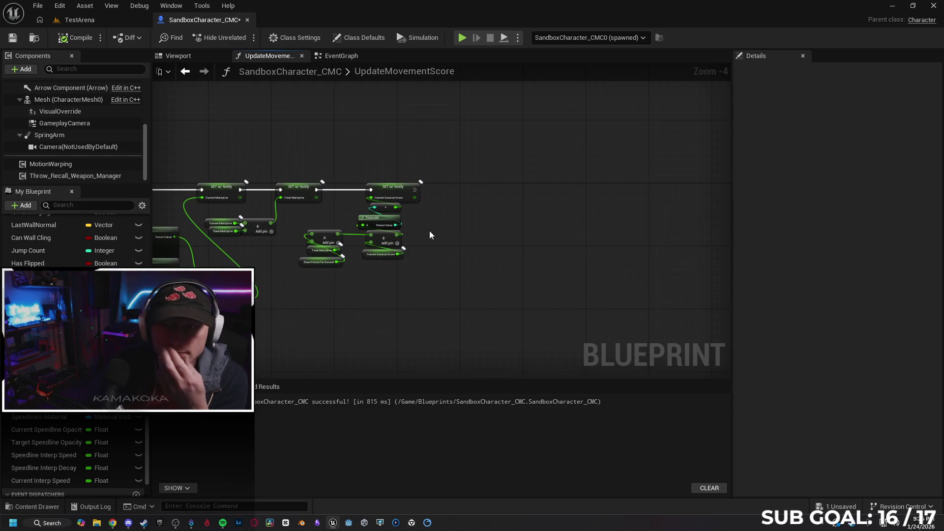
In the EventGraph, create a custom event named Play Score Sound.
click(337, 61)
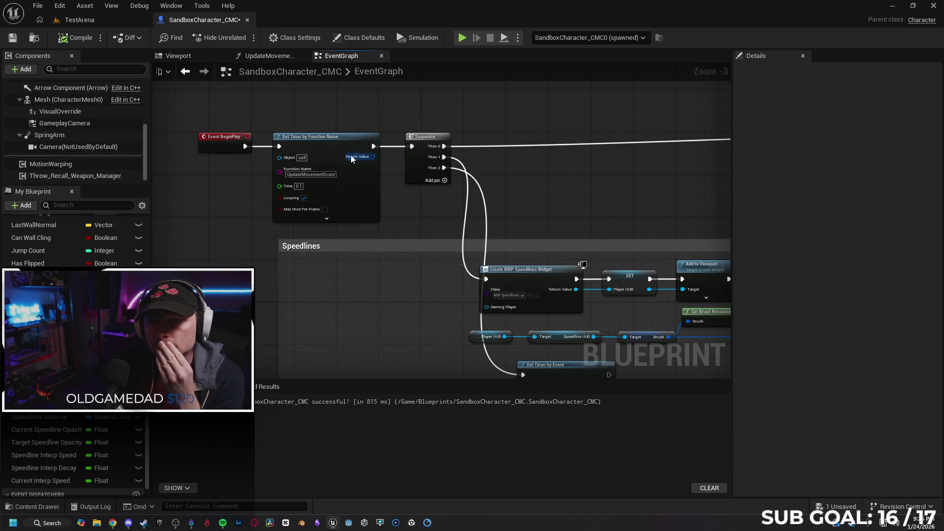
scroll(320, 251, down, 2)
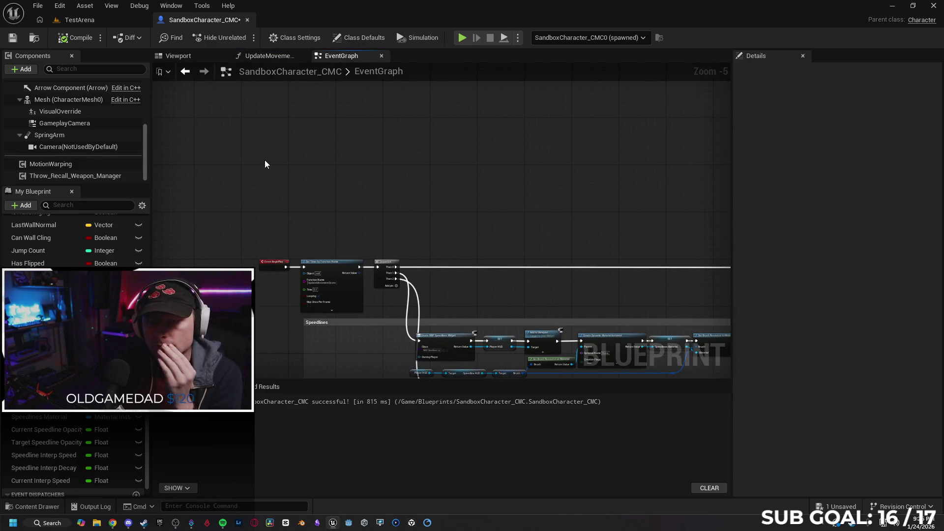
right_click(266, 160)
text(landed)
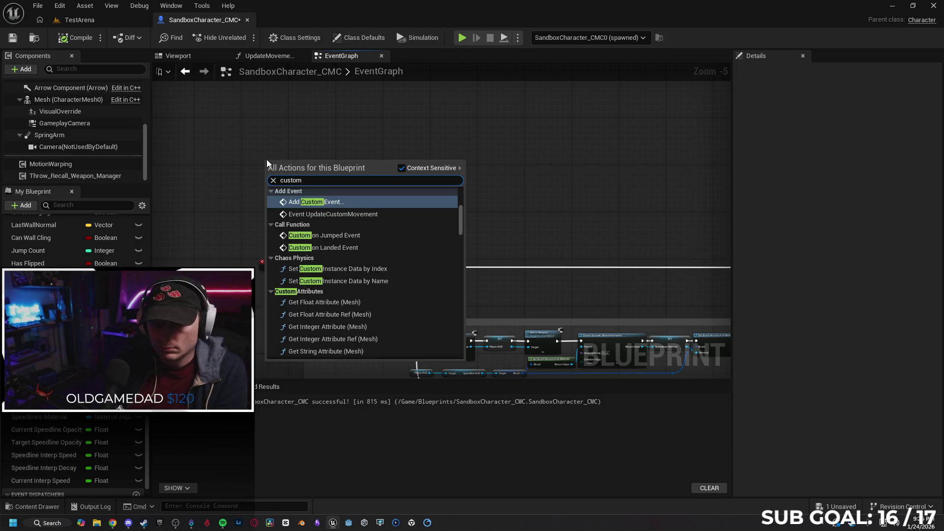
key(Escape)
text(Play Score Sound)
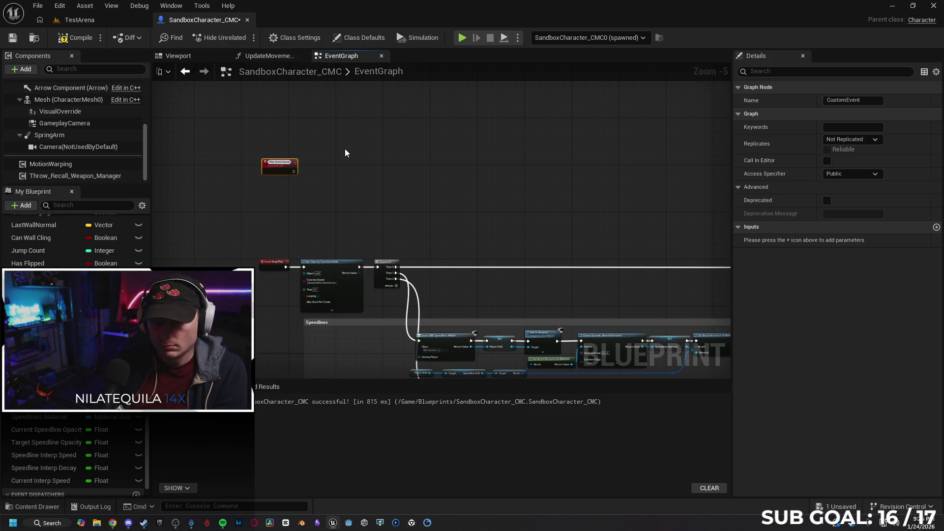
key(Return)
scroll(299, 164, up, 4)
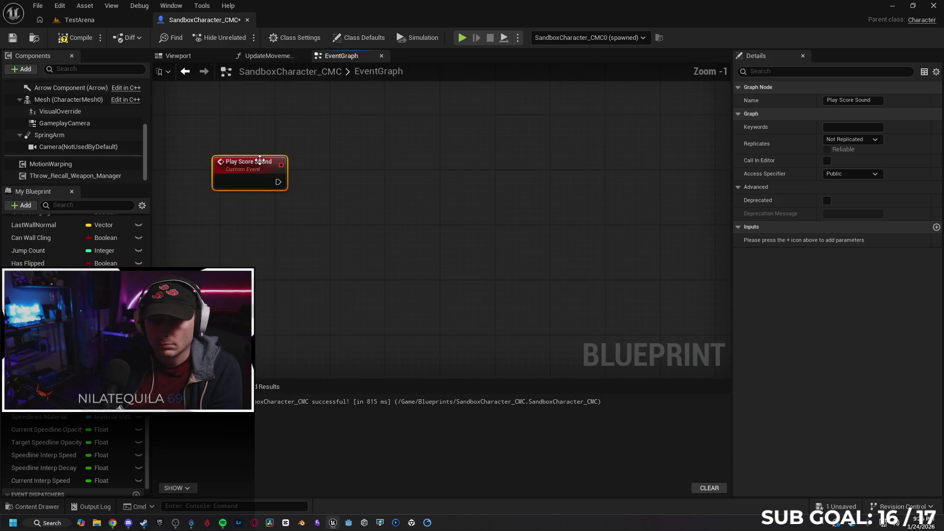
Return to UpdateMovementScore and pull a wire from the final SET node's execution output.
click(102, 20)
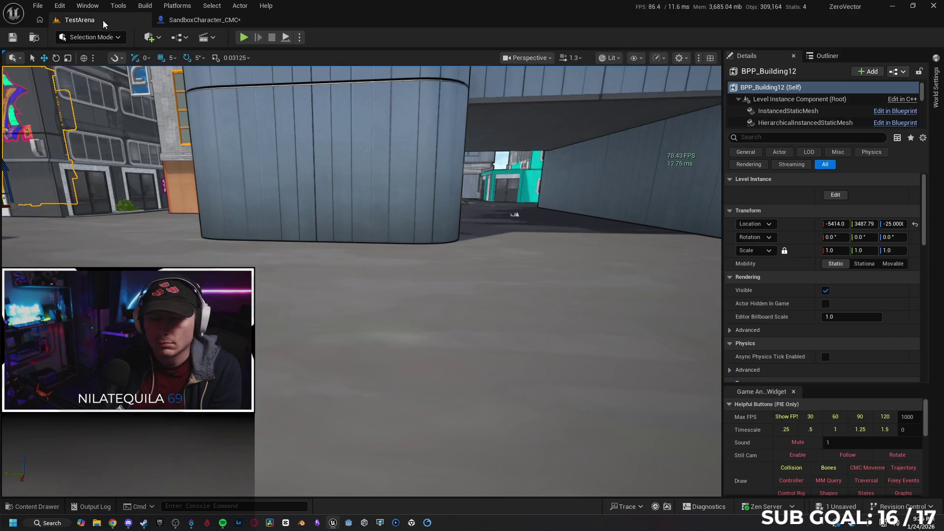
click(203, 19)
click(269, 55)
drag(416, 186, 462, 188)
Add a Play Score Sound call after the final SET node and compile the Blueprint.
text(score so)
key(Return)
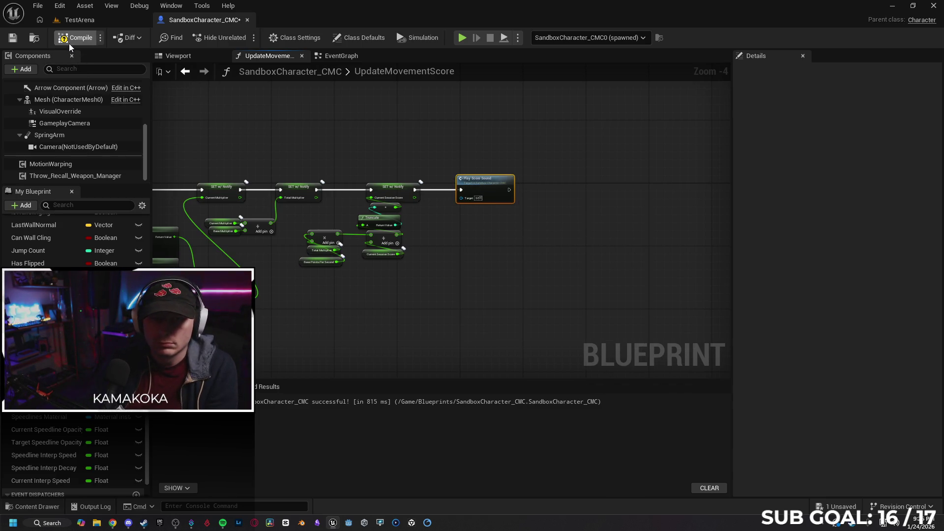
key(F7)
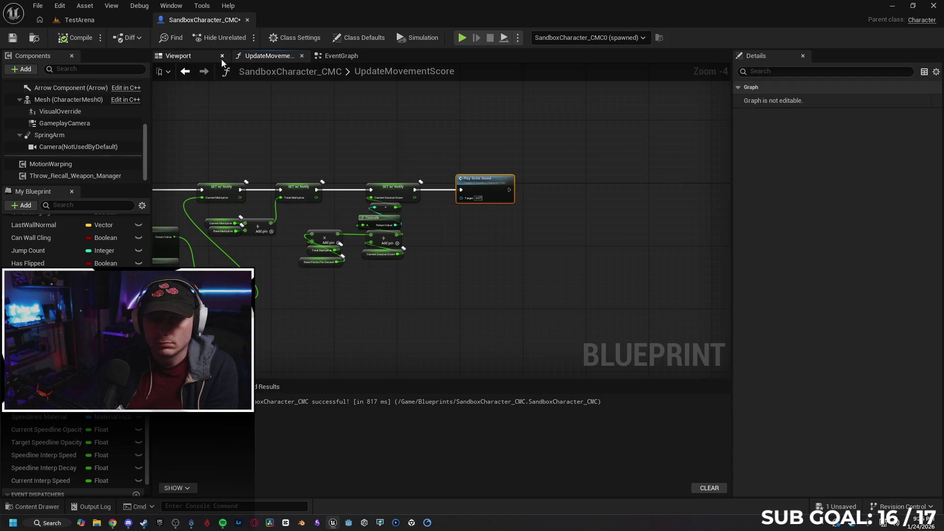
At the Play Score Sound event, add a Fade In node, then delete the synth-component version.
double_click(484, 189)
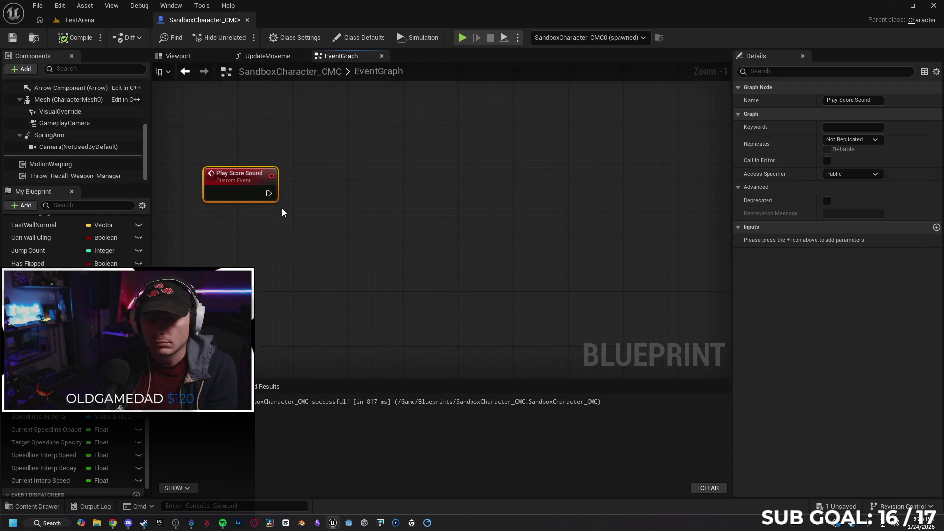
drag(272, 199, 384, 201)
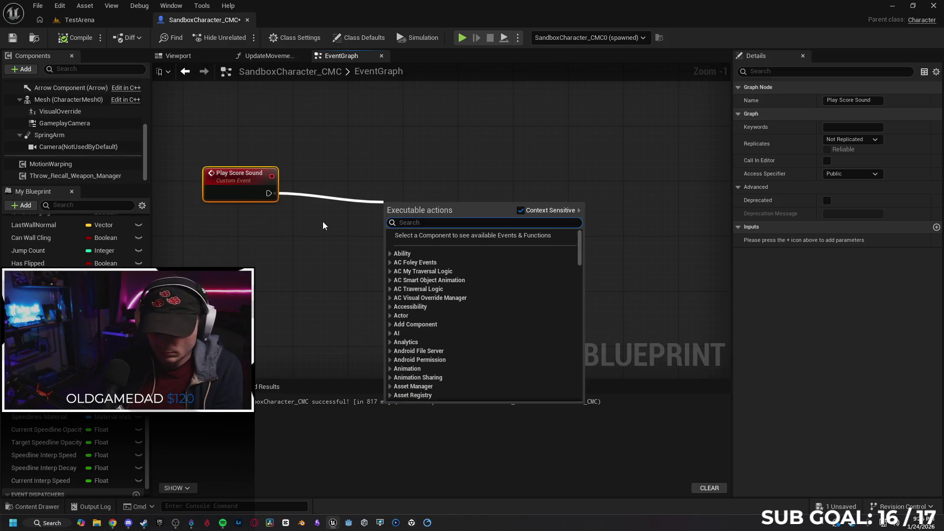
text(fade in)
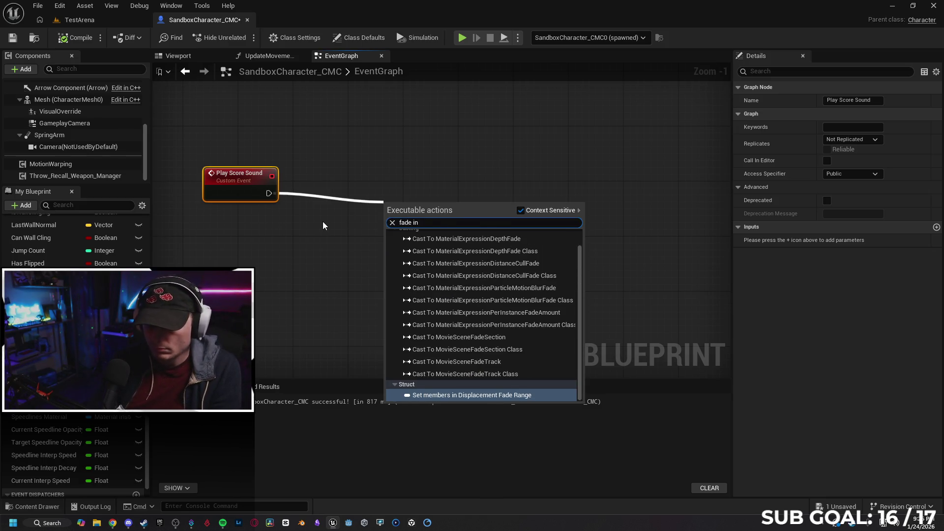
scroll(558, 260, up, 2)
scroll(513, 287, down, 2)
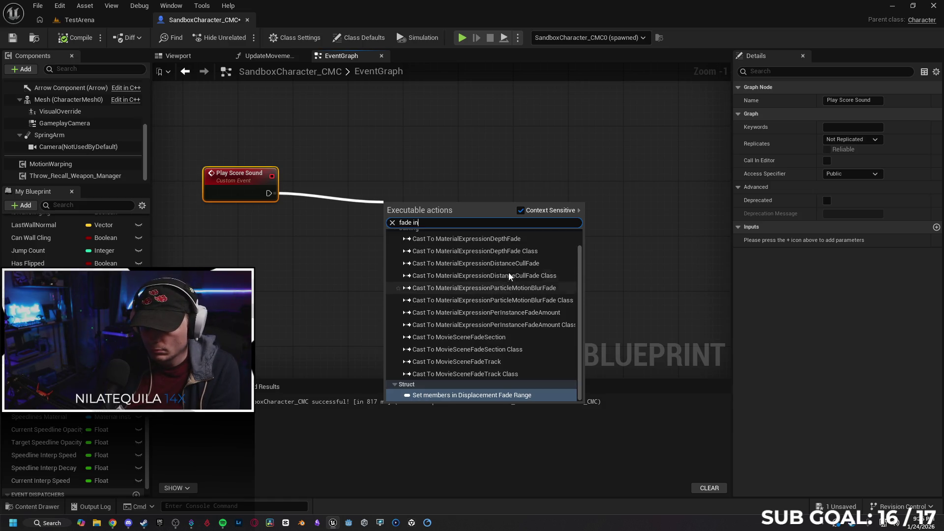
click(519, 210)
key(Escape)
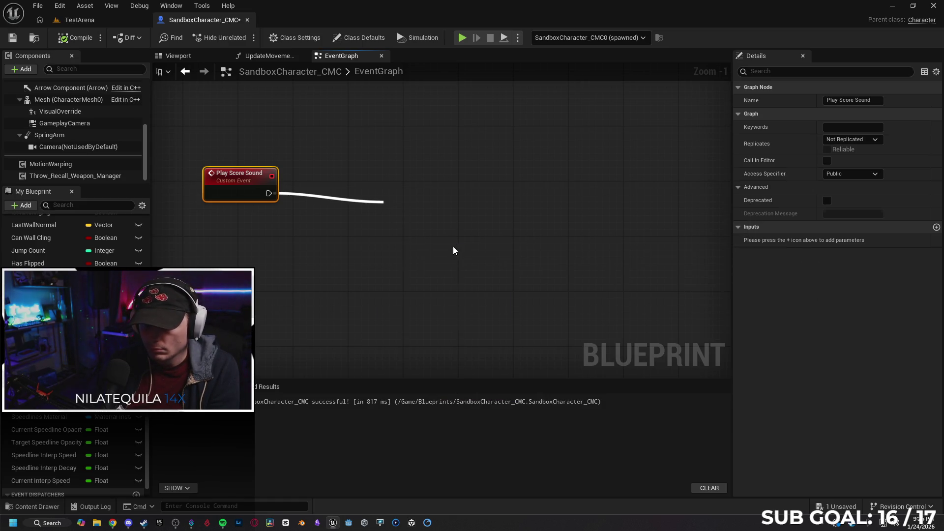
drag(457, 220, 420, 190)
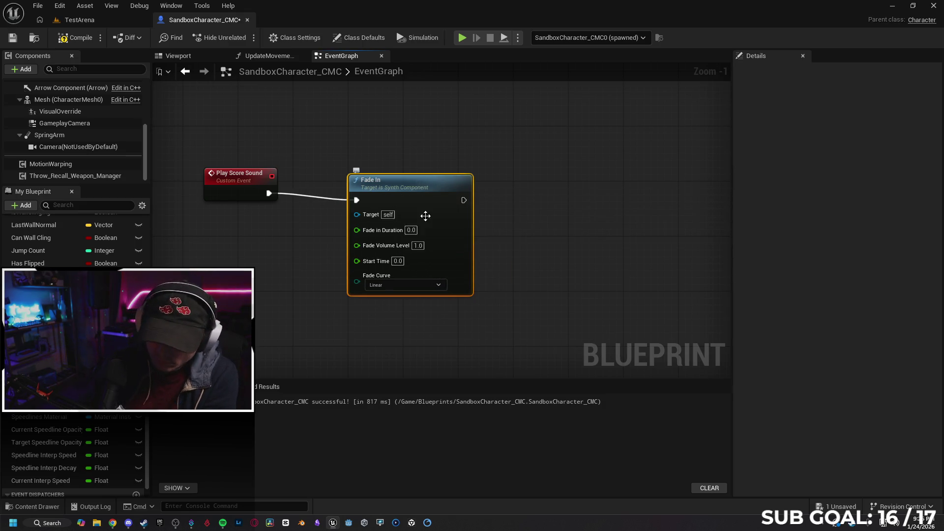
key(Delete)
Wire an audio-component Fade In node to Play Score Sound and place a Sound getter beside it.
drag(274, 194, 335, 193)
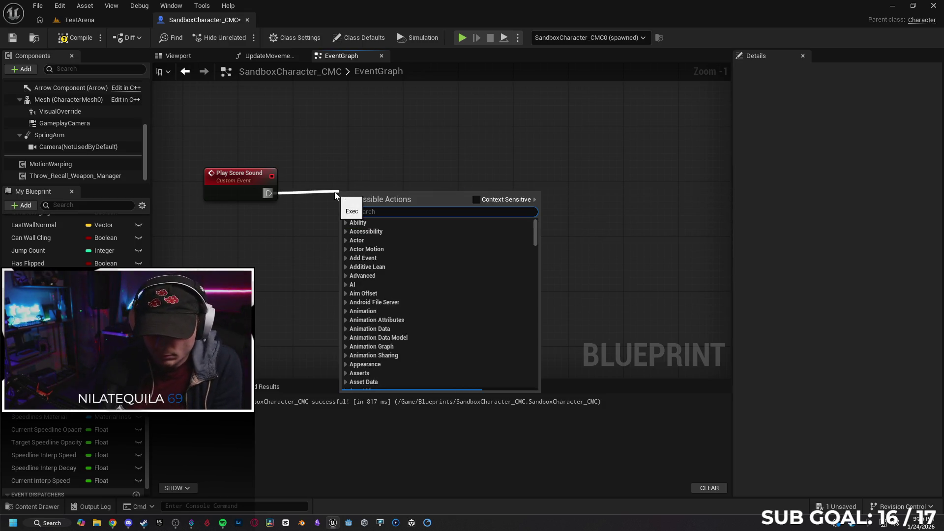
text(create)
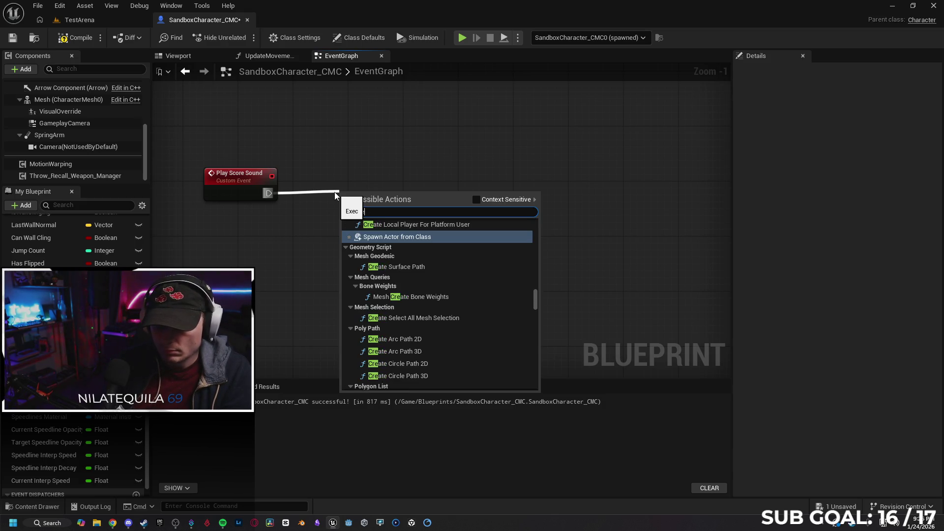
key(BackSpace)
key(BackSpace)
key(BackSpace)
text(de in)
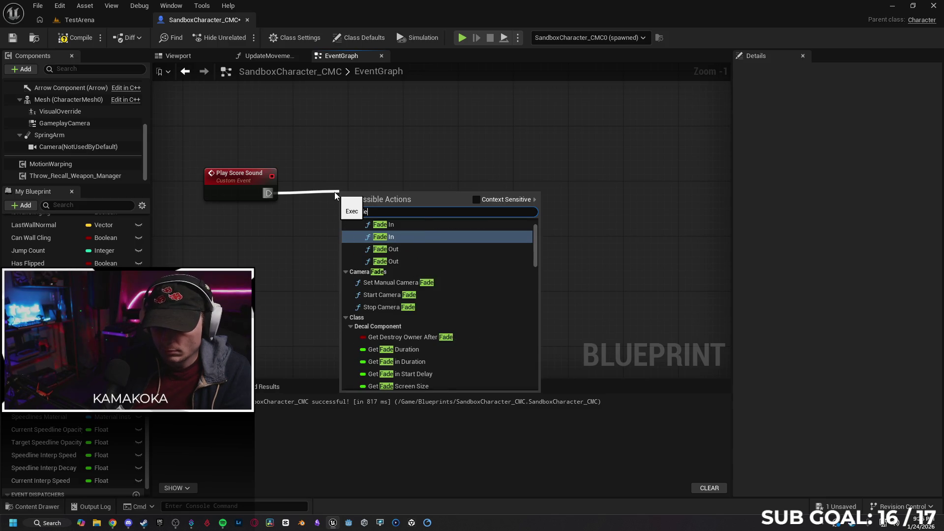
click(411, 246)
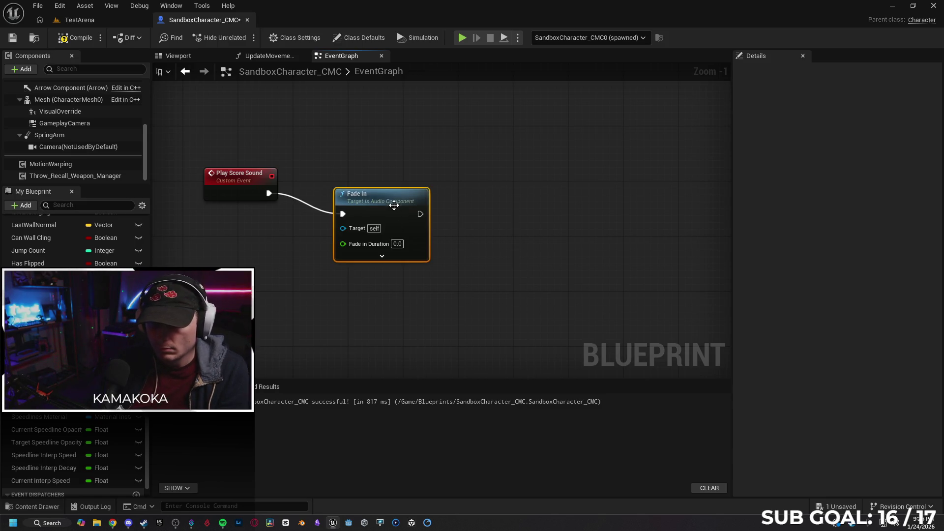
mouse_move(40, 295)
mouse_down()
mouse_move(217, 248)
mouse_move(223, 230)
mouse_move(346, 216)
mouse_move(344, 209)
mouse_move(231, 227)
mouse_up()
click(248, 240)
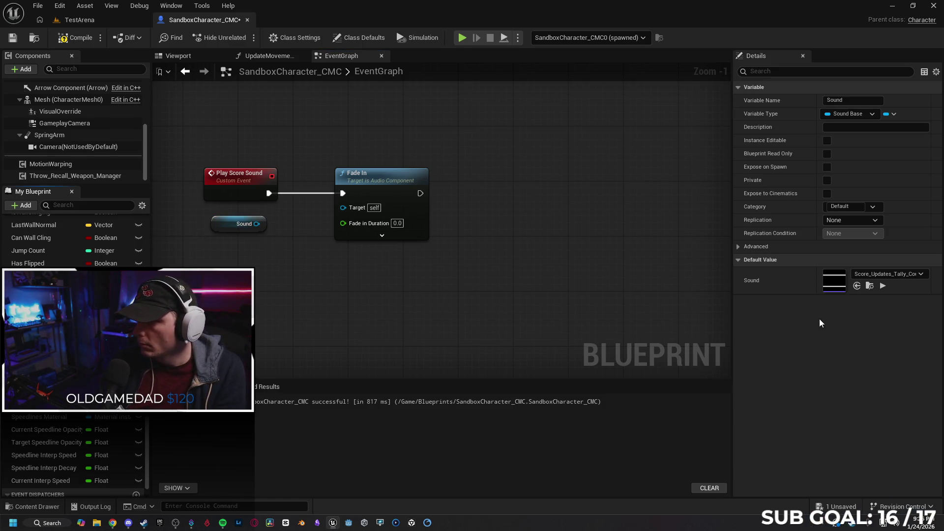
Try retyping Sound to a Sound Cue object reference, then choose Do Nothing to keep Sound Base.
click(873, 112)
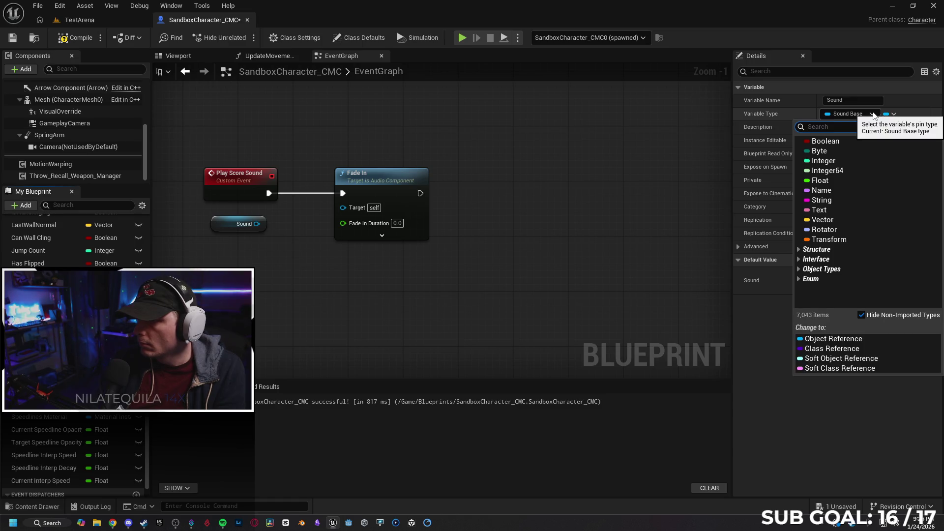
text(sound)
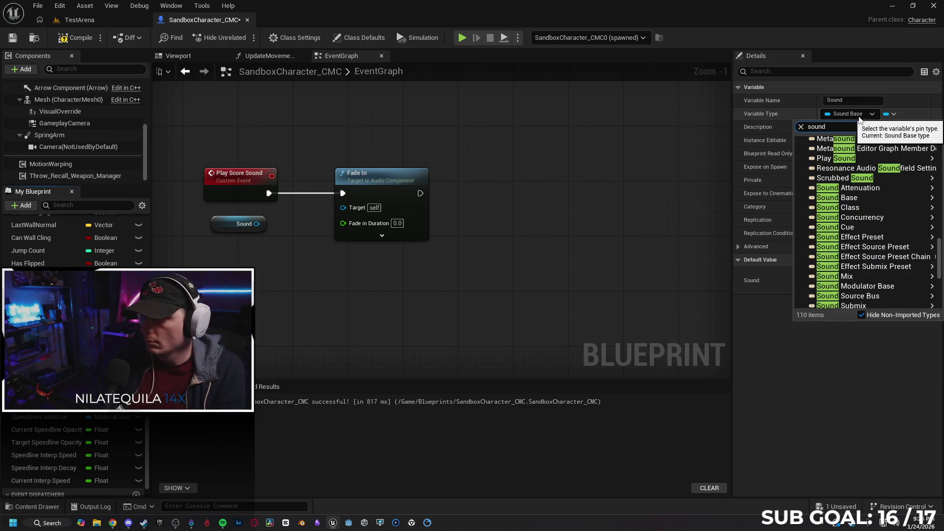
scroll(878, 208, up, 3)
scroll(878, 207, up, 10)
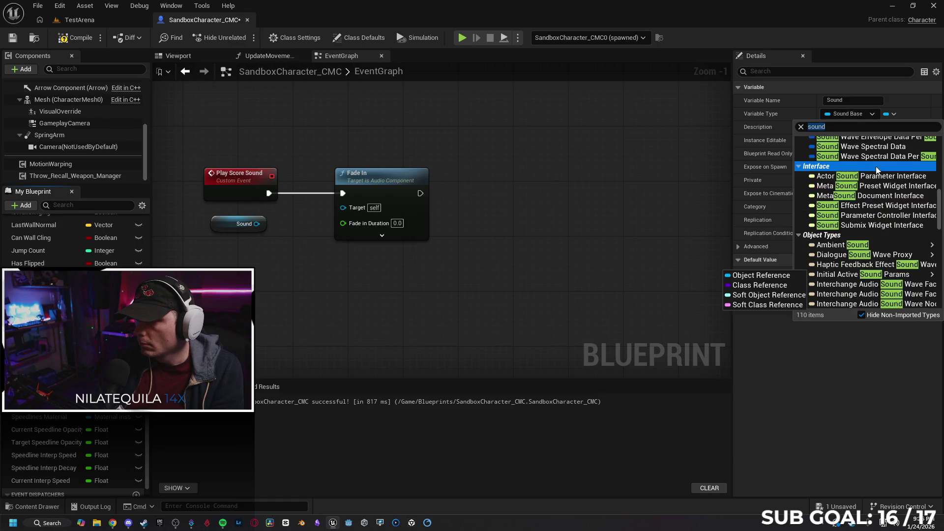
scroll(877, 178, up, 4)
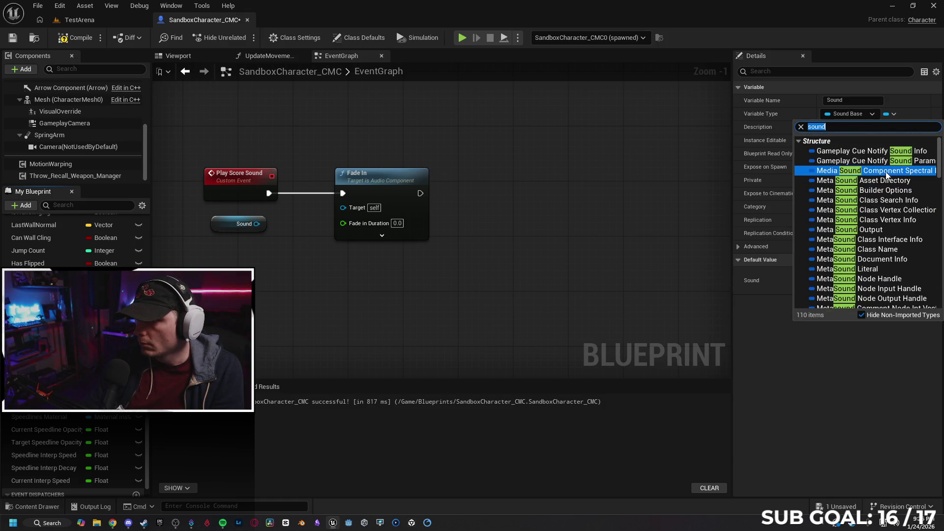
scroll(870, 186, down, 4)
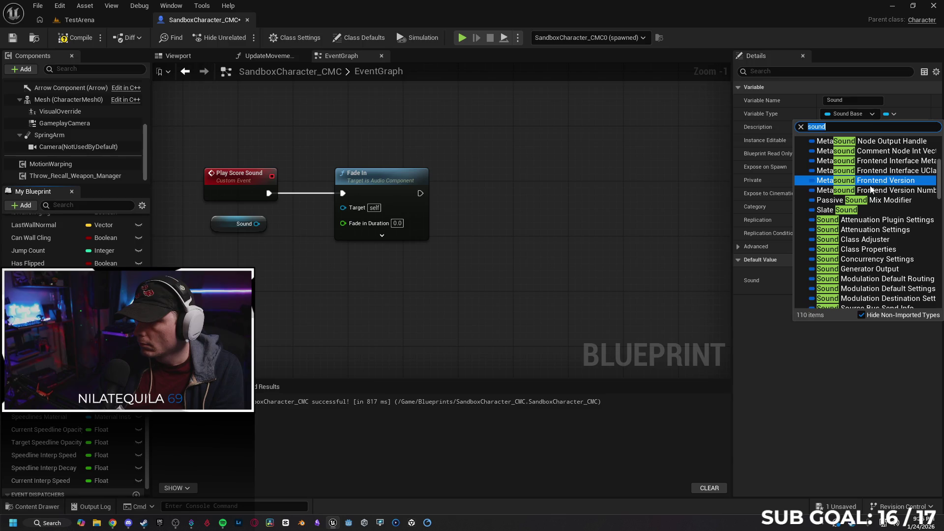
scroll(874, 190, down, 3)
scroll(873, 192, down, 8)
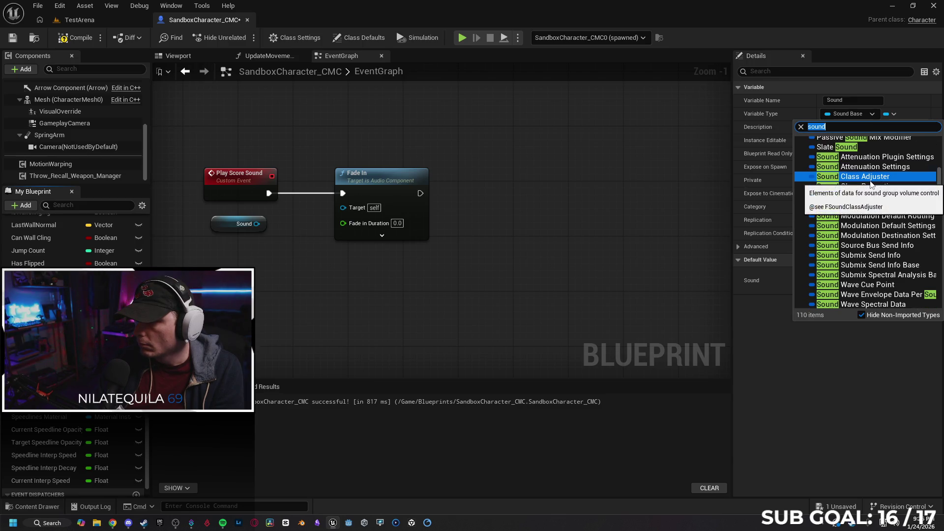
scroll(875, 196, down, 10)
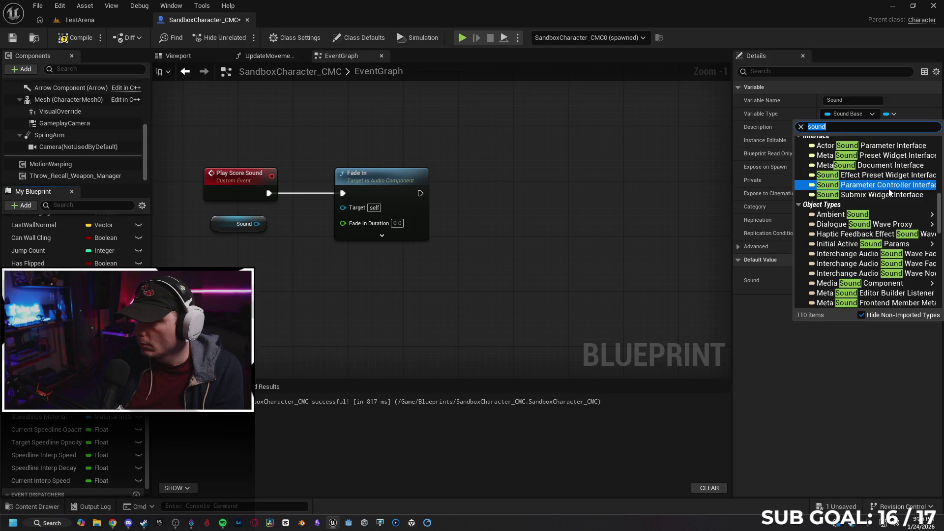
scroll(900, 202, down, 5)
scroll(900, 202, up, 4)
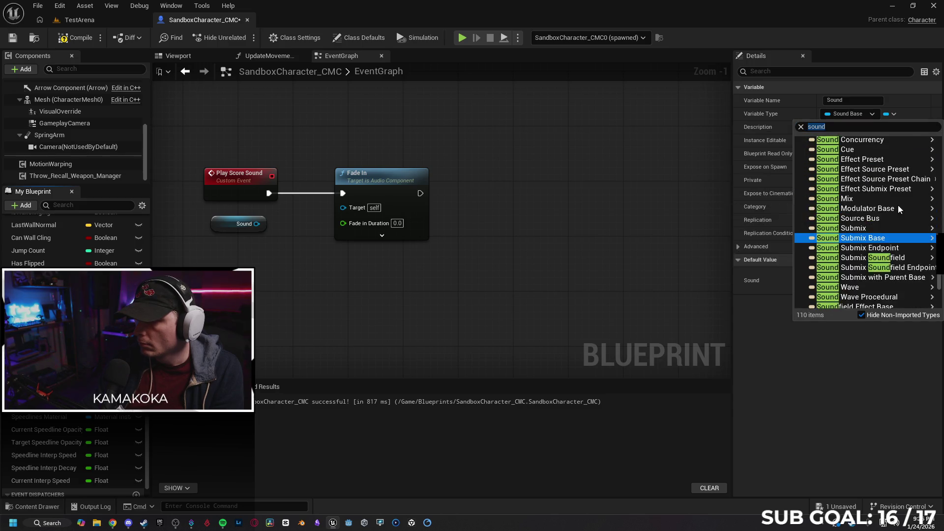
mouse_move(883, 191)
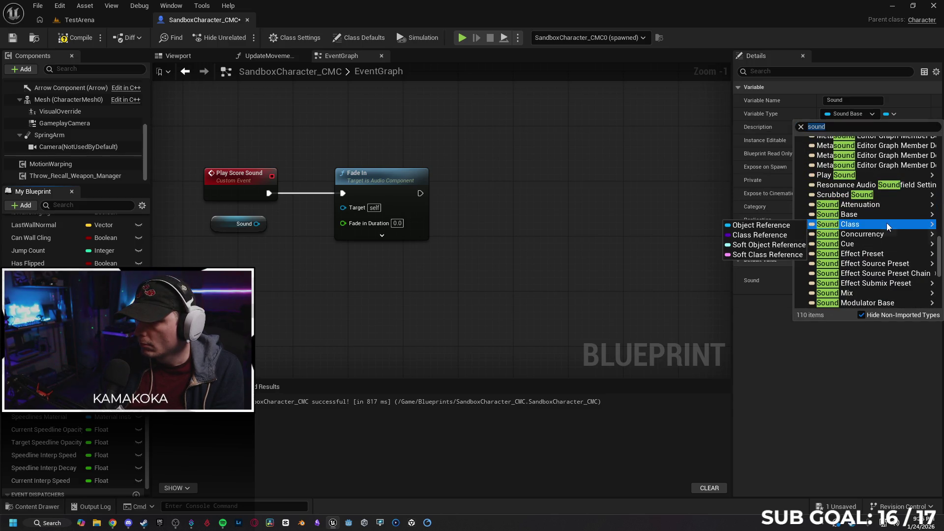
mouse_move(883, 242)
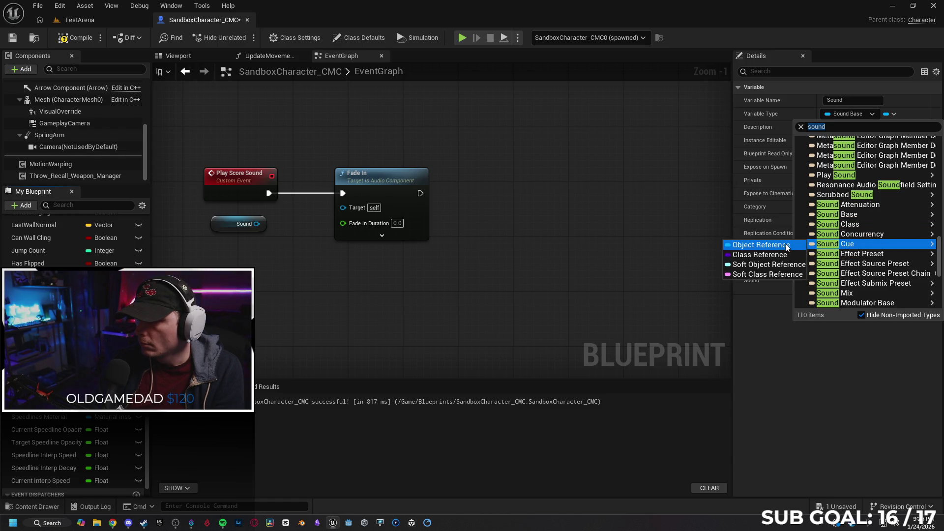
click(762, 244)
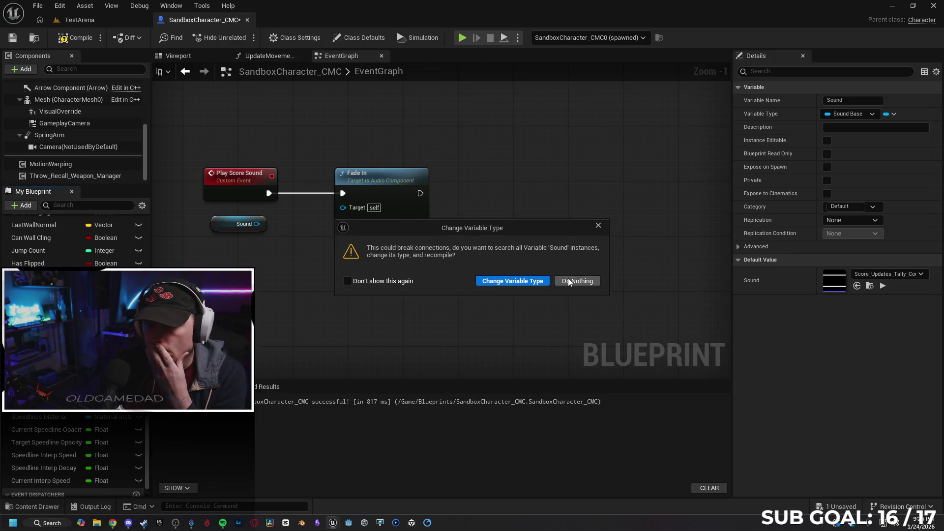
click(598, 226)
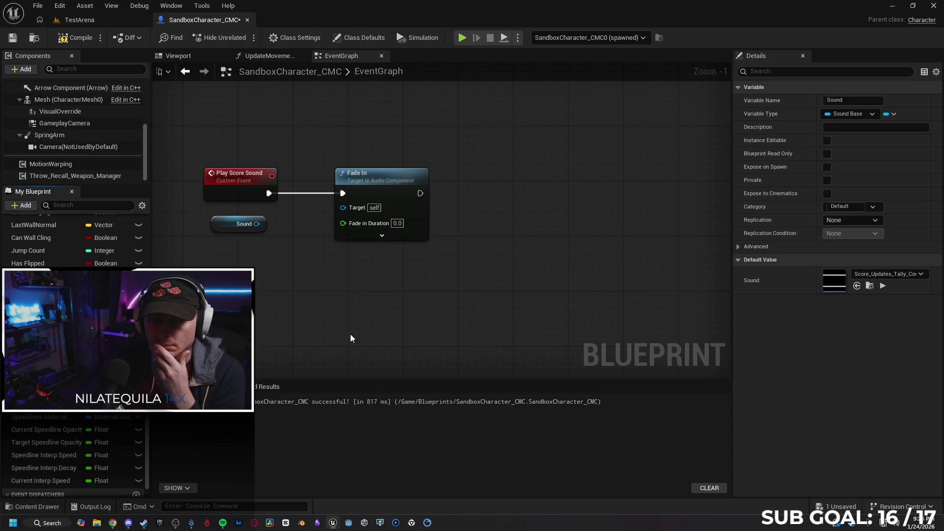
Search the blueprint for 'Sound' and inspect the Play Sound 2D result.
key(ctrl+f)
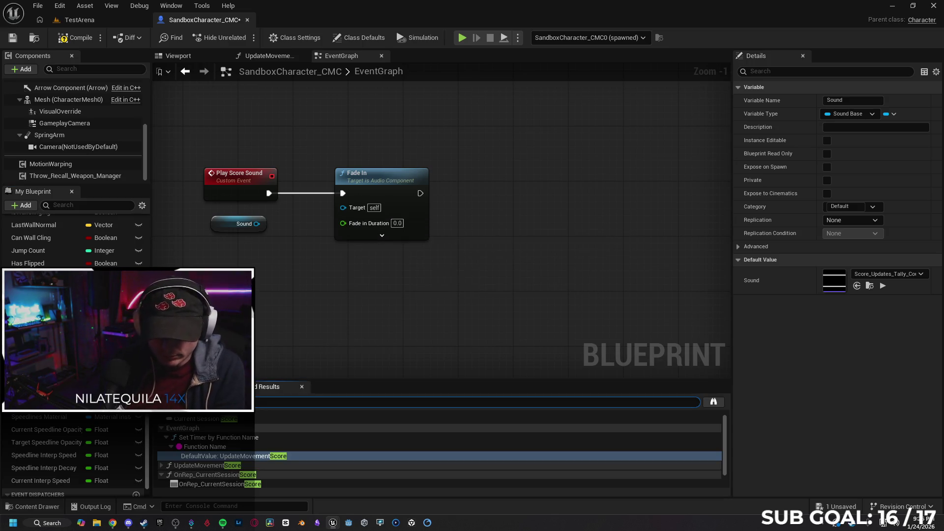
text(Sound)
key(Return)
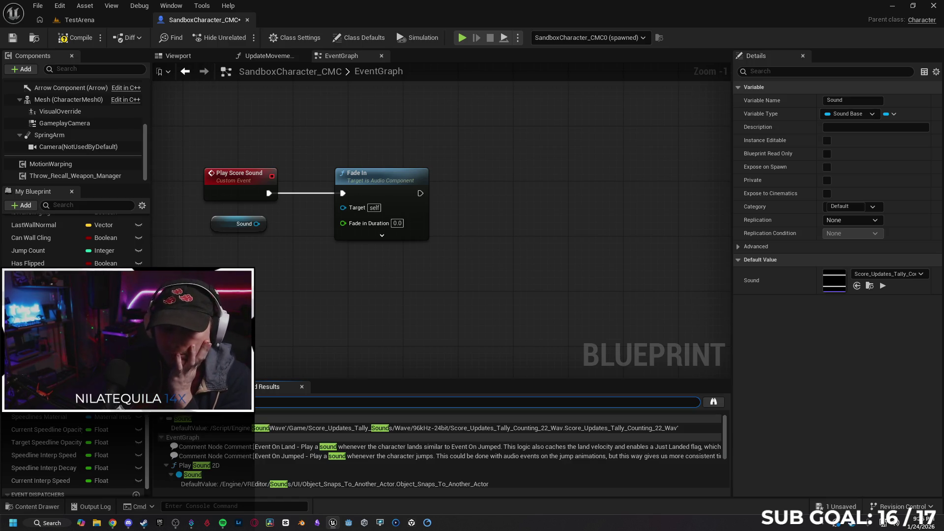
click(237, 468)
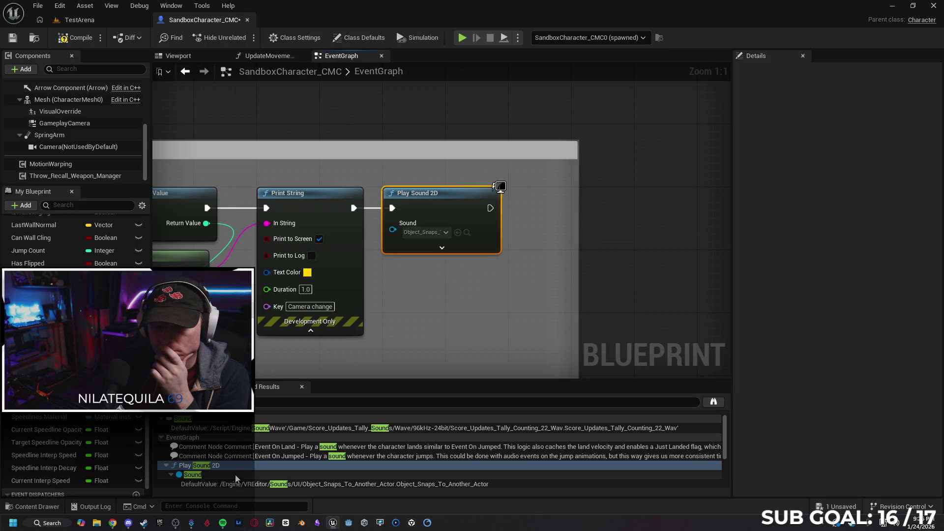
click(235, 474)
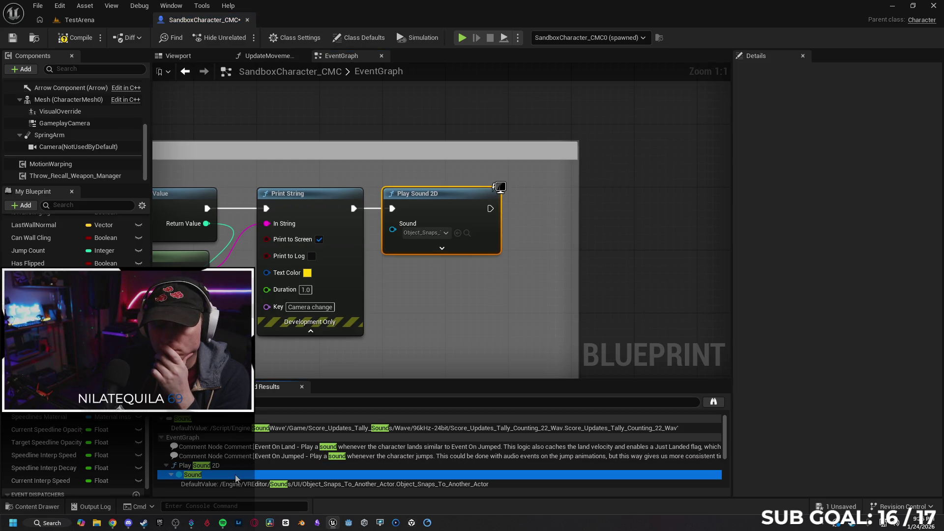
scroll(239, 469, down, 2)
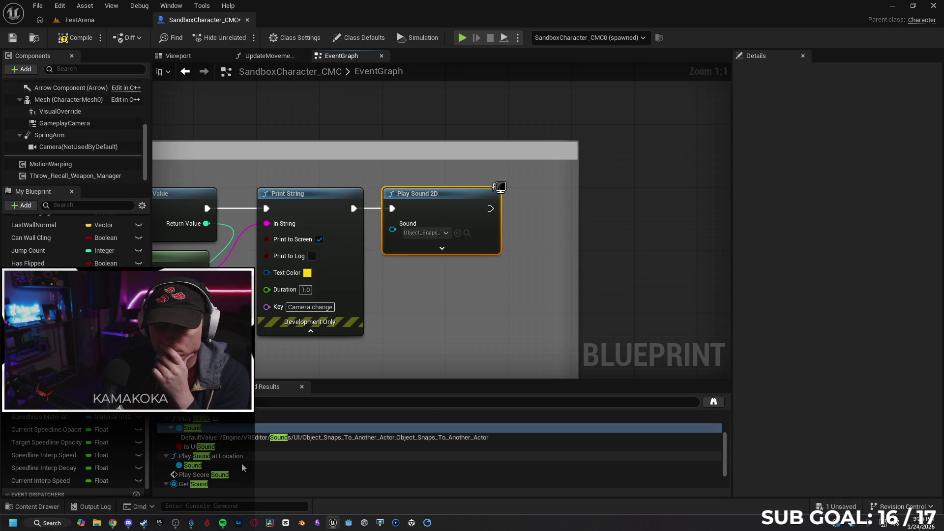
Review the Play Sound at Location and Get Sound results, then return to Play Sound 2D.
click(242, 469)
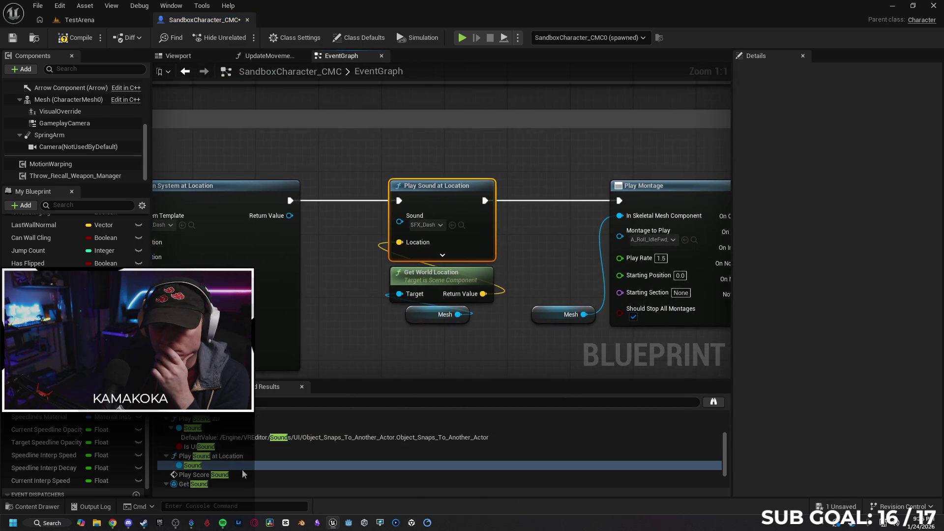
scroll(241, 483, down, 1)
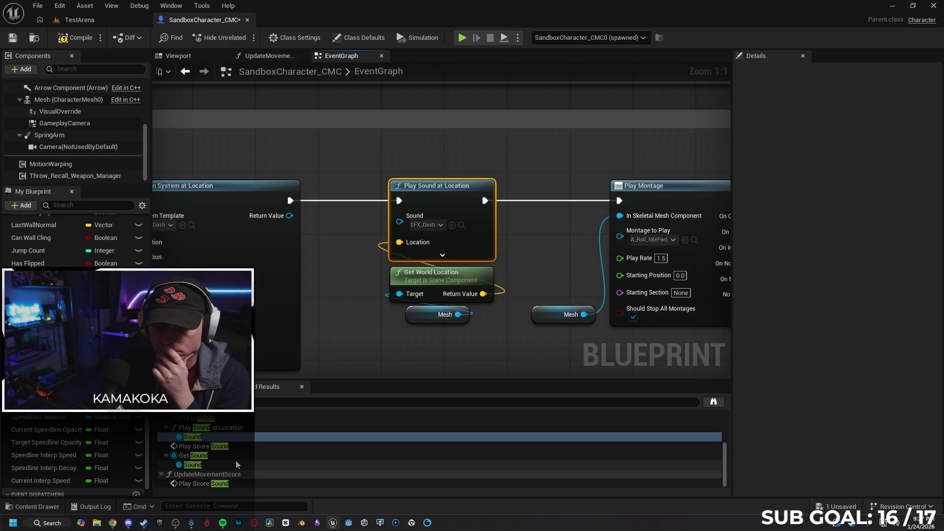
click(235, 457)
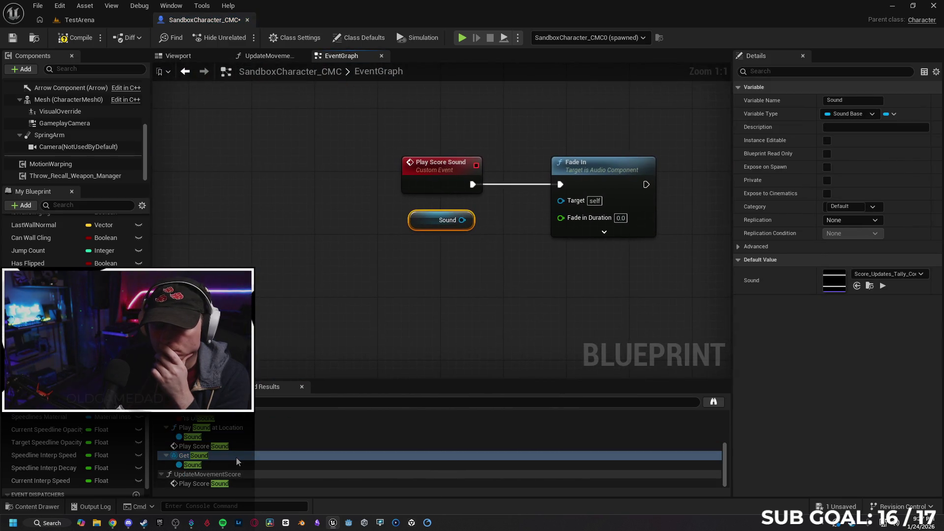
click(232, 467)
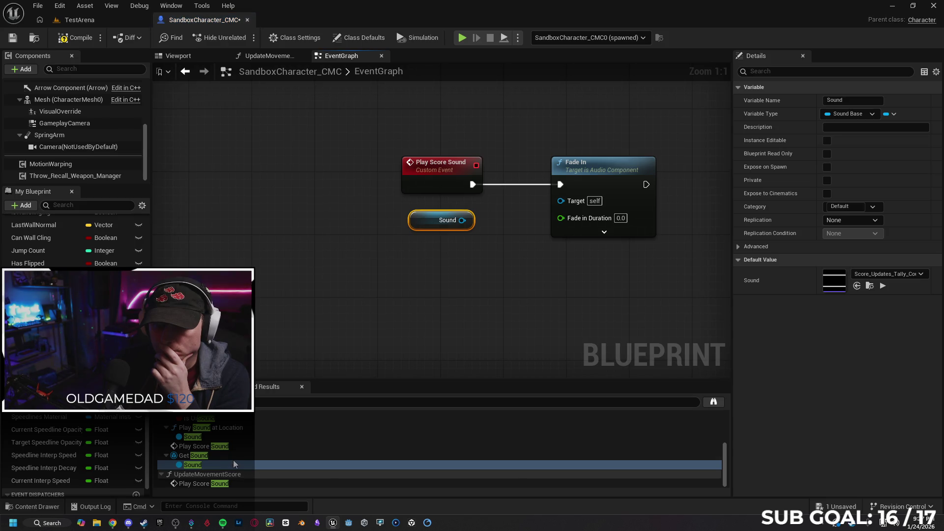
click(234, 458)
scroll(232, 437, up, 3)
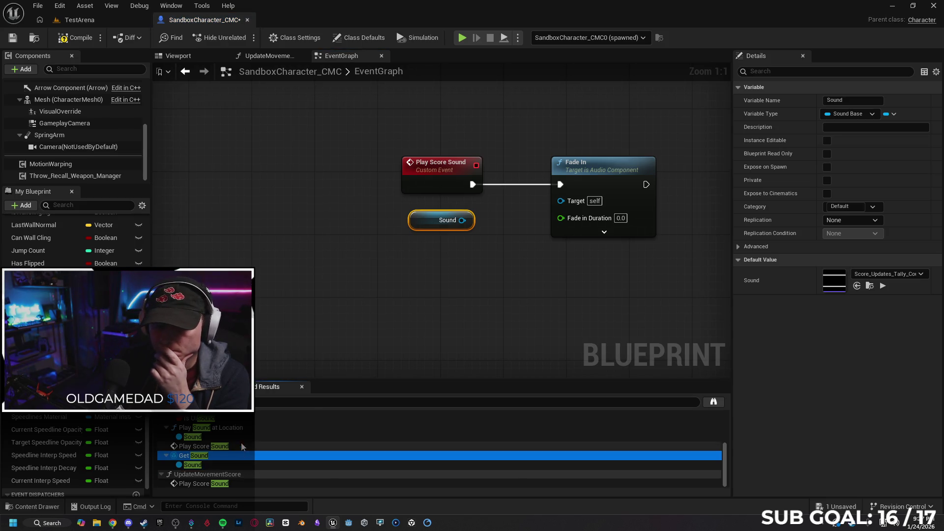
click(234, 434)
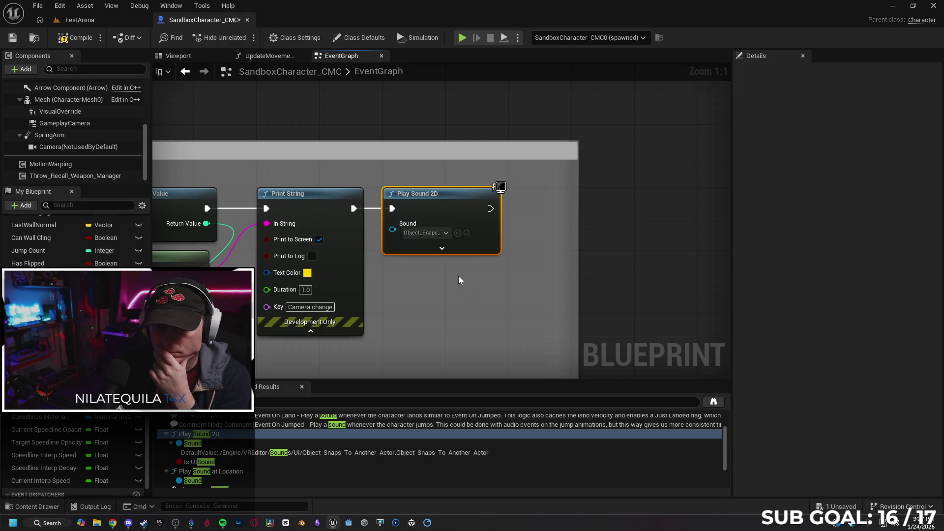
Toggle Play Sound 2D's advanced pins and preview its Object_Snaps_To_Another_Actor sound asset.
click(445, 249)
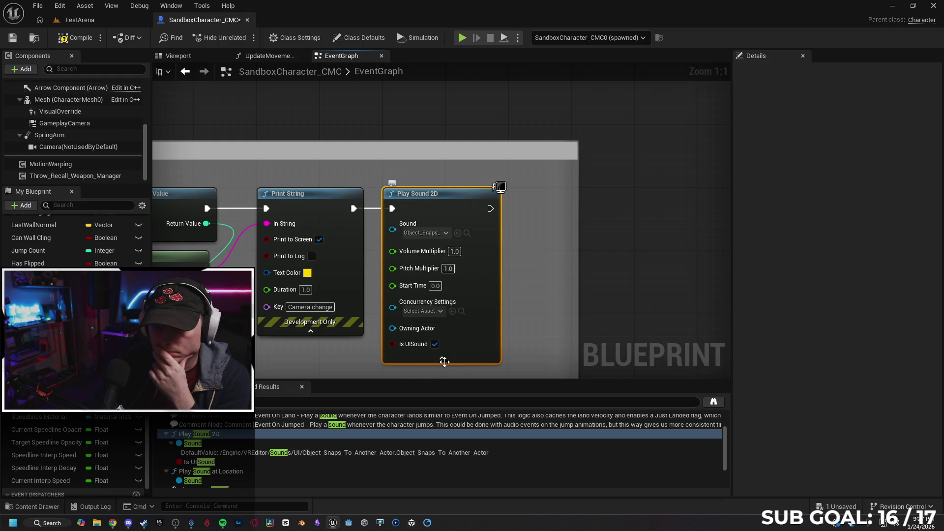
click(444, 360)
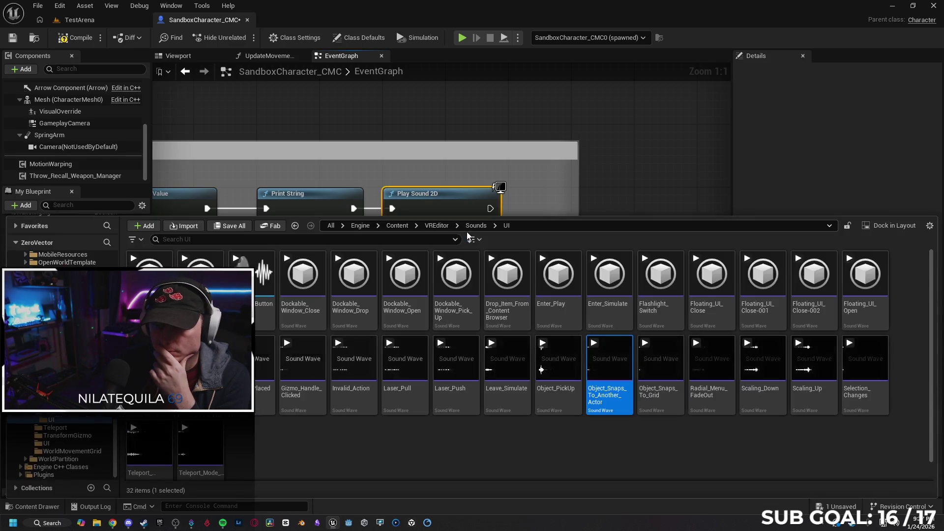
click(466, 232)
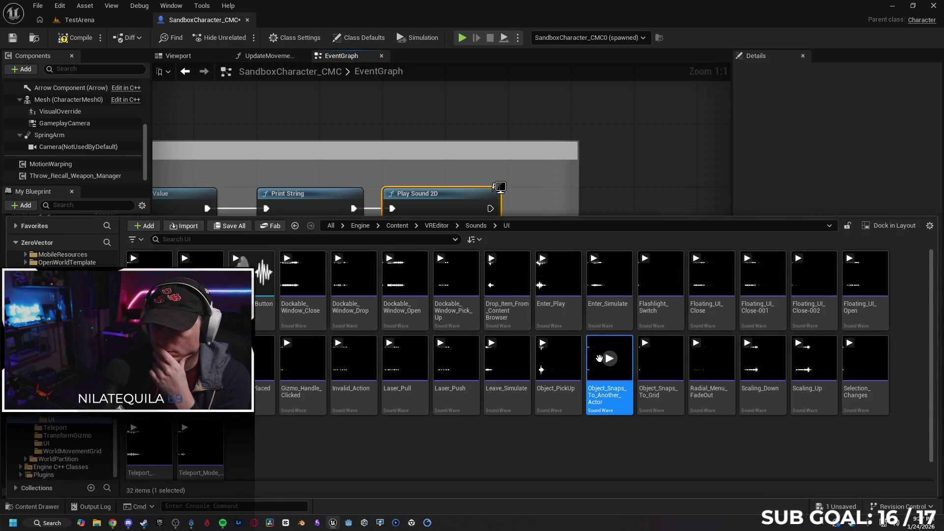
mouse_move(608, 364)
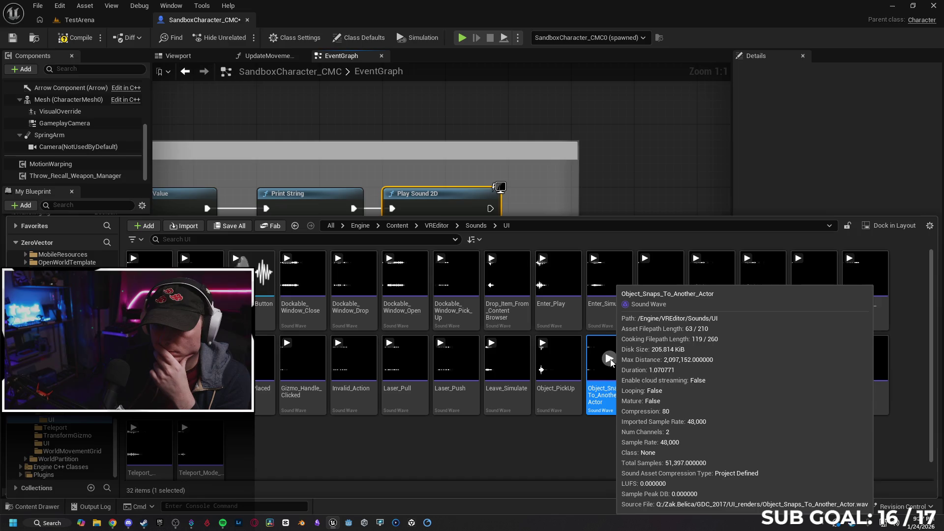
click(609, 358)
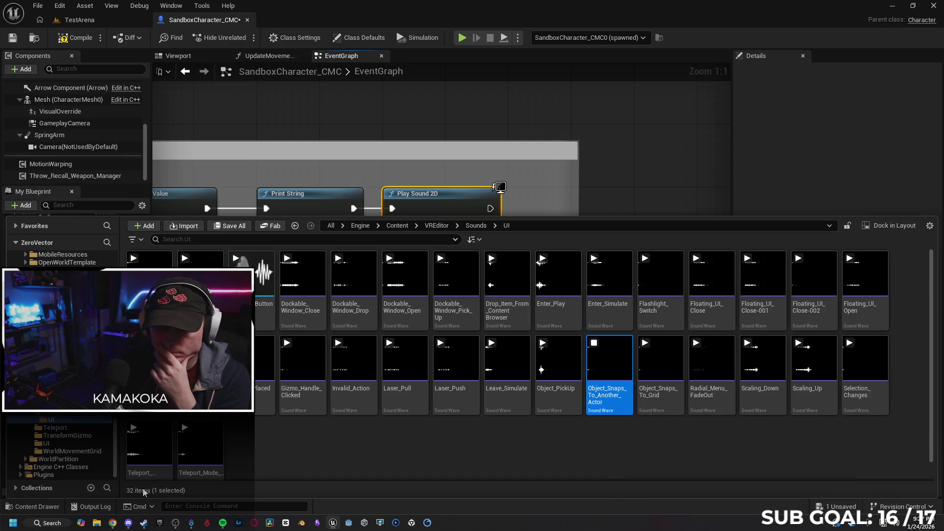
click(57, 507)
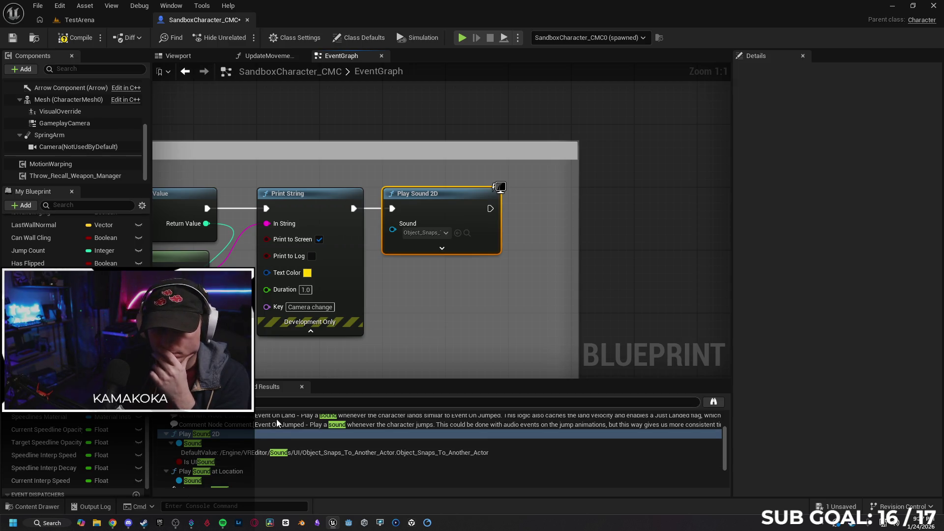
mouse_move(344, 295)
mouse_down()
mouse_move(541, 260)
mouse_move(782, 263)
mouse_move(202, 252)
mouse_move(609, 264)
mouse_move(853, 256)
mouse_up()
Revisit the Play Sound at Location and Sound getter results and show the Sound variable's properties.
click(235, 478)
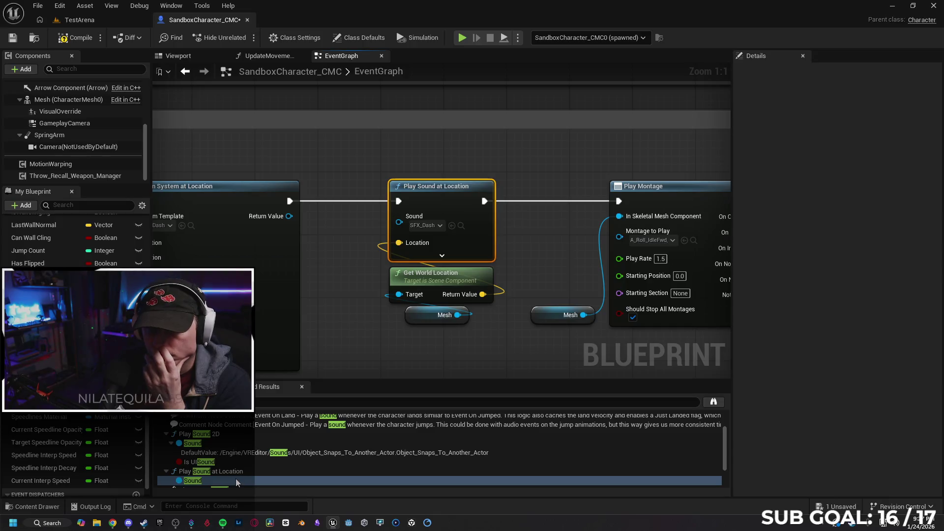
scroll(241, 469, down, 1)
scroll(240, 471, down, 2)
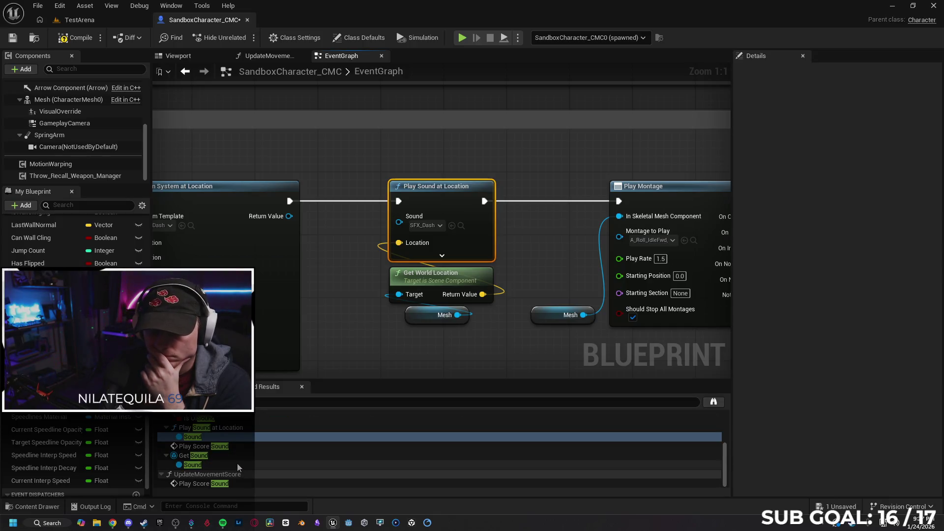
click(233, 457)
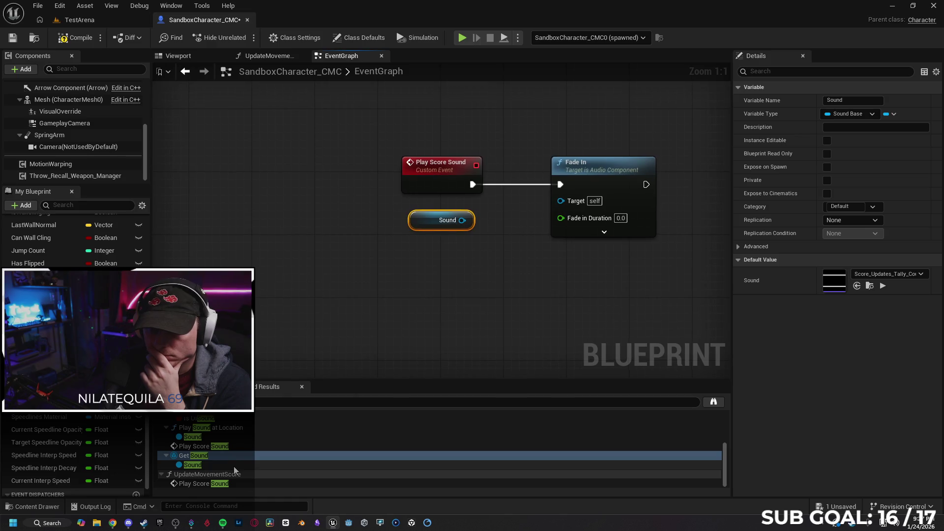
click(404, 292)
click(49, 305)
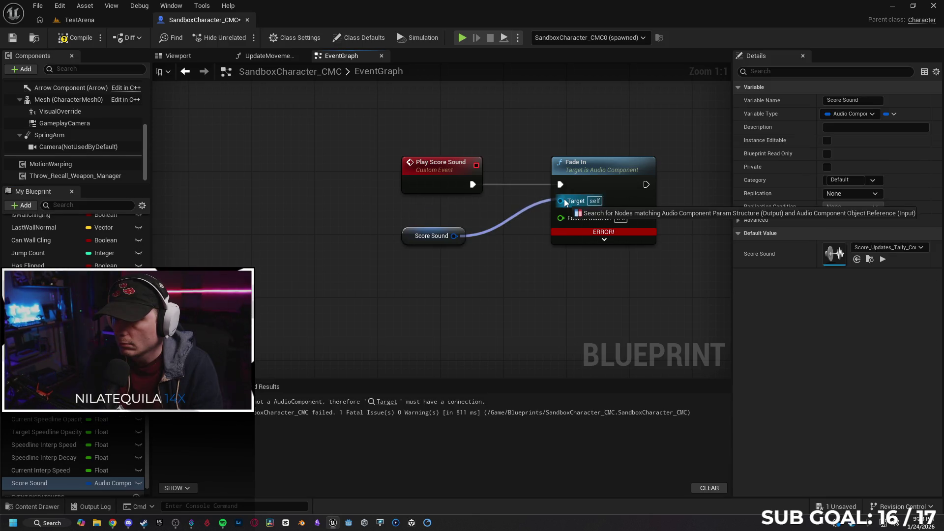
Try wiring Score Sound into Fade In's Target and check its default value.
drag(494, 233, 516, 231)
click(292, 158)
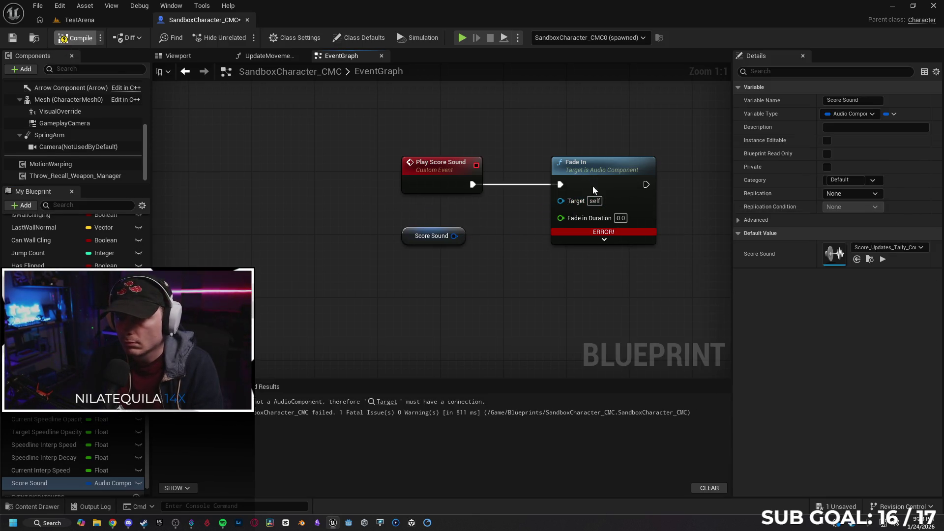
mouse_move(453, 235)
mouse_down()
mouse_move(560, 202)
mouse_move(484, 249)
mouse_move(468, 234)
mouse_up()
key(Escape)
click(433, 236)
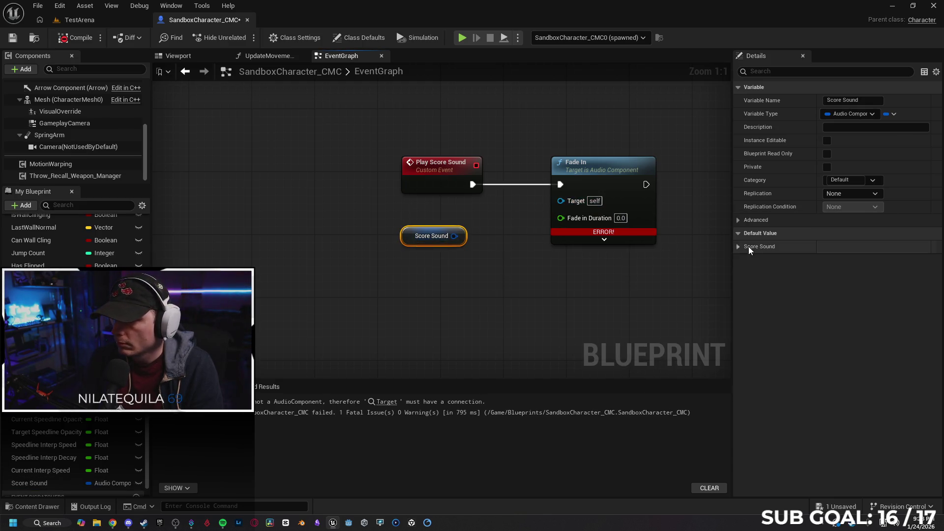
click(738, 246)
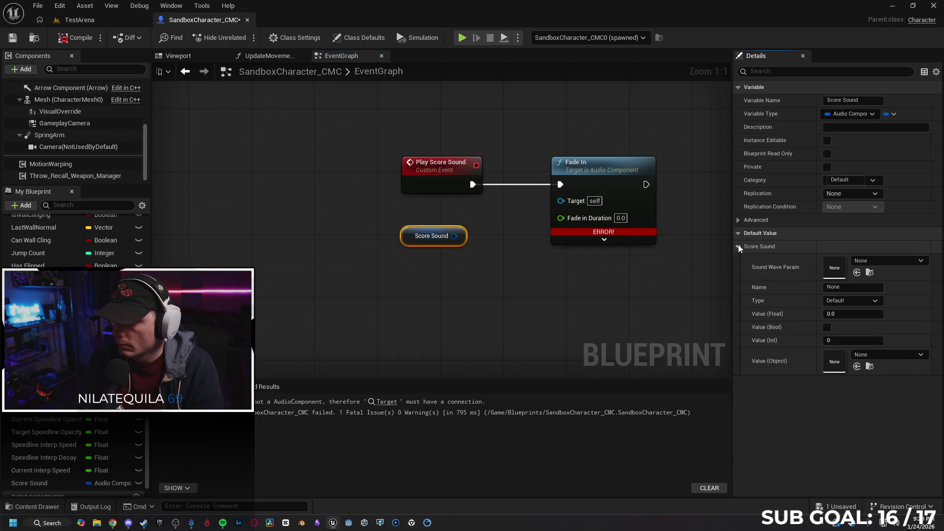
Delete the unconnected Score Sound getter from the event graph.
click(409, 236)
key(Delete)
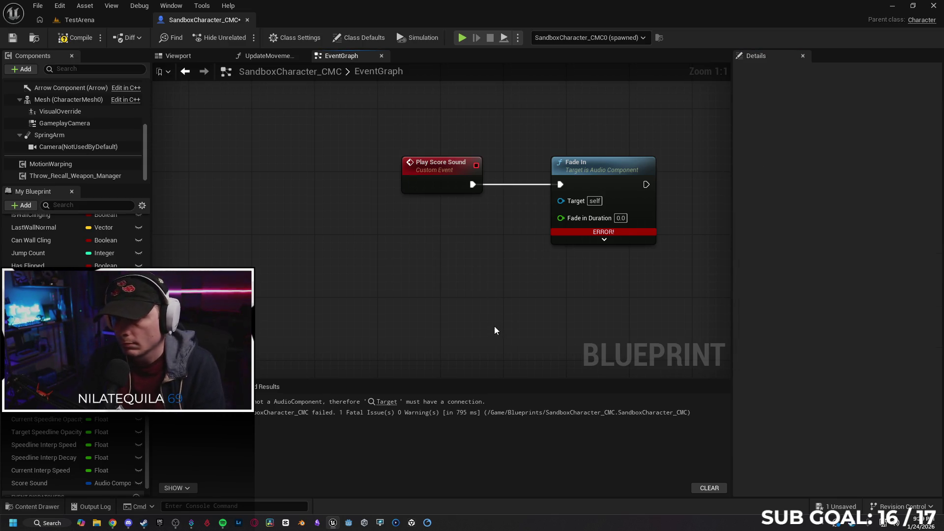
drag(548, 275, 435, 282)
click(483, 178)
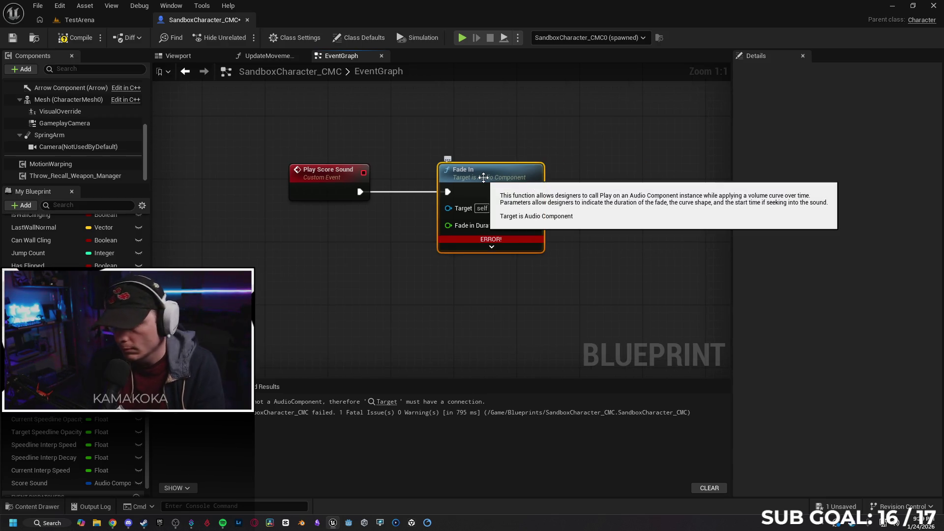
Replace the Fade In node with a context-sensitive Play Sound 2D node after Play Score Sound.
key(Delete)
drag(360, 193, 422, 189)
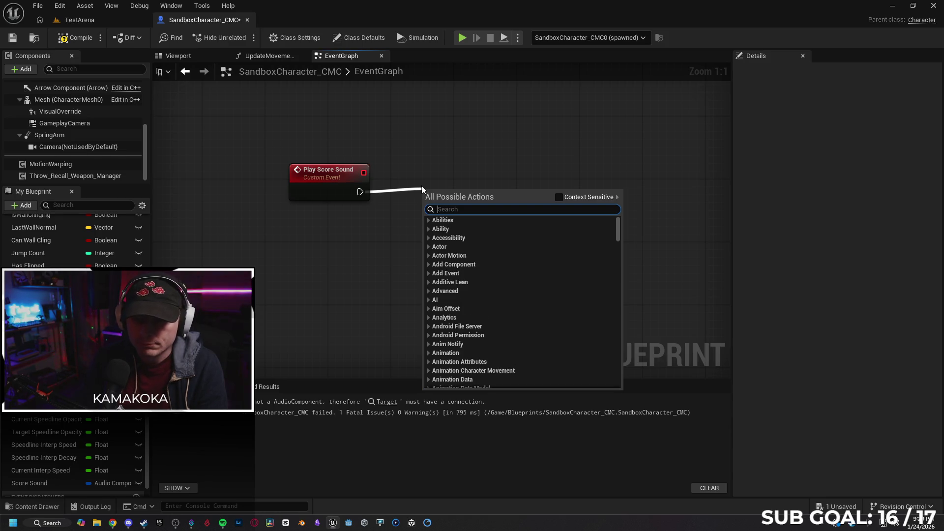
text(play soun)
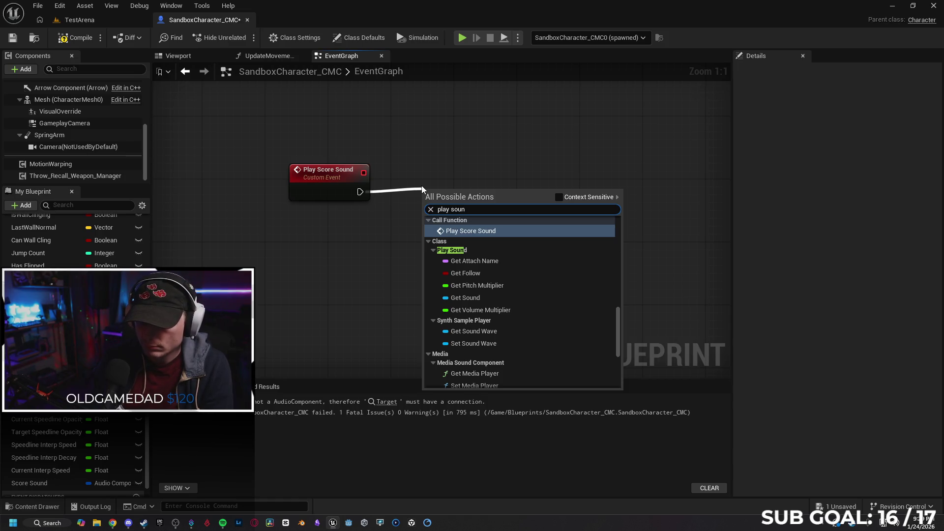
key(BackSpace)
key(BackSpace)
key(BackSpace)
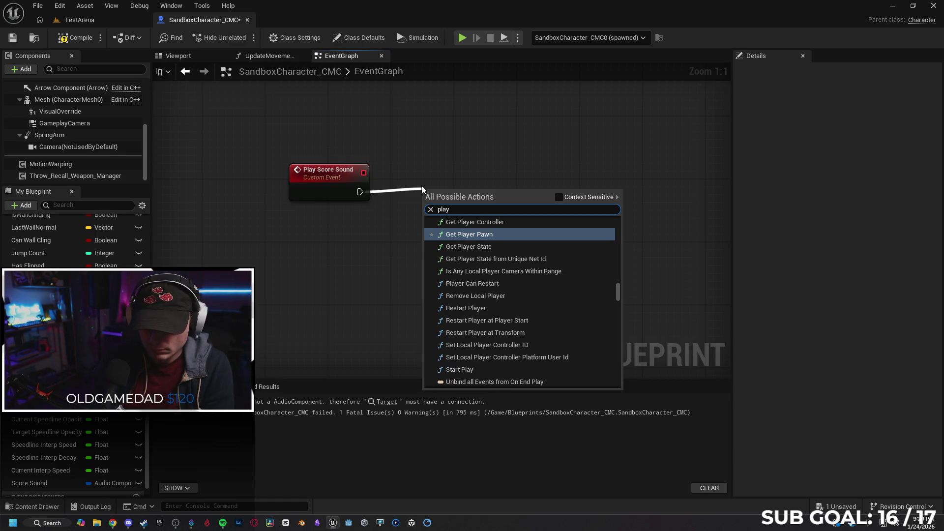
text( sound)
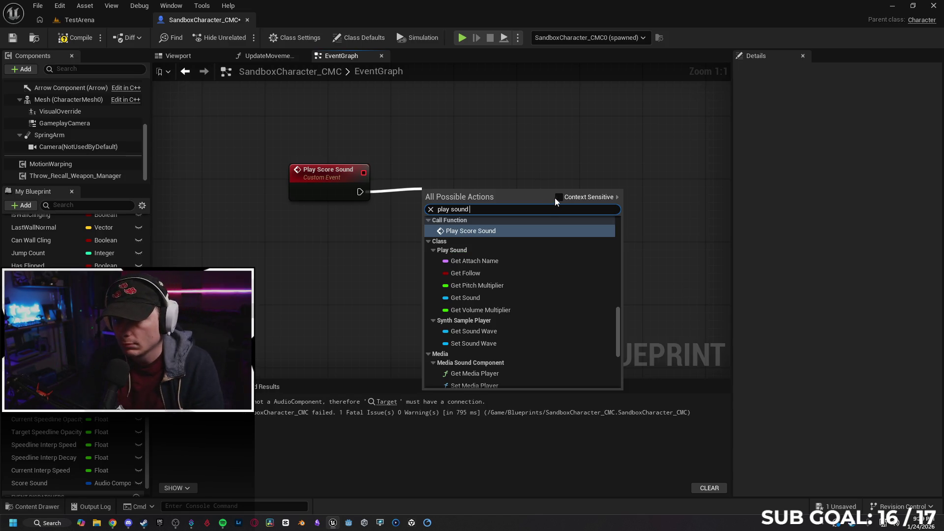
click(558, 197)
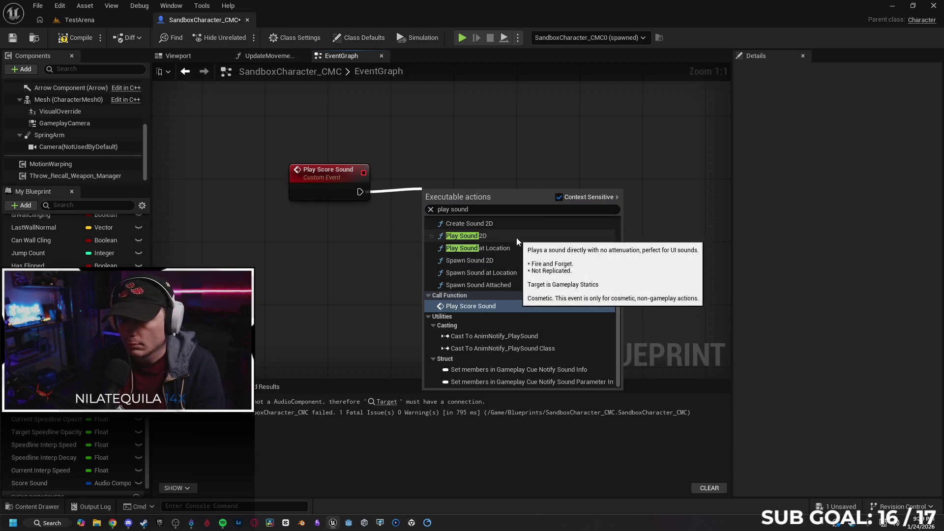
click(516, 238)
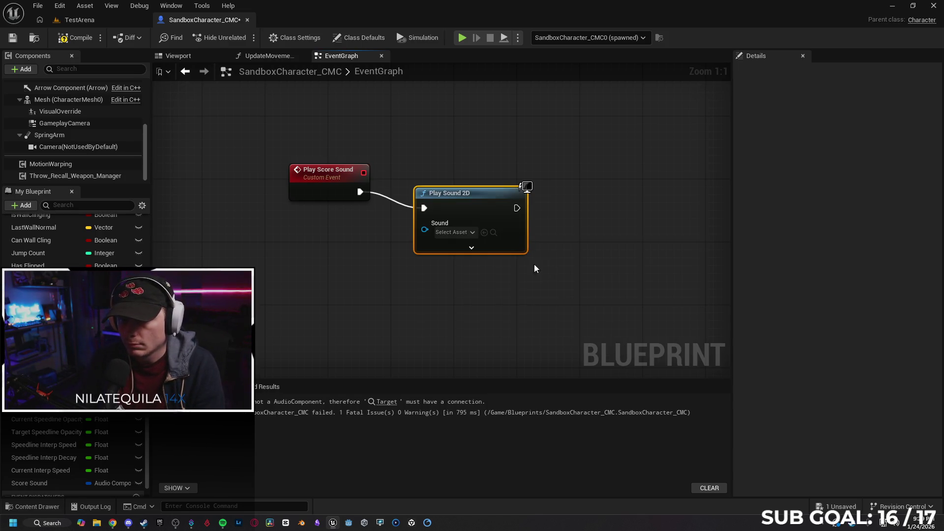
Assign the Score_Updates cue to the Sound pin, straighten the wire, and locate the cue.
click(484, 233)
drag(485, 200, 485, 185)
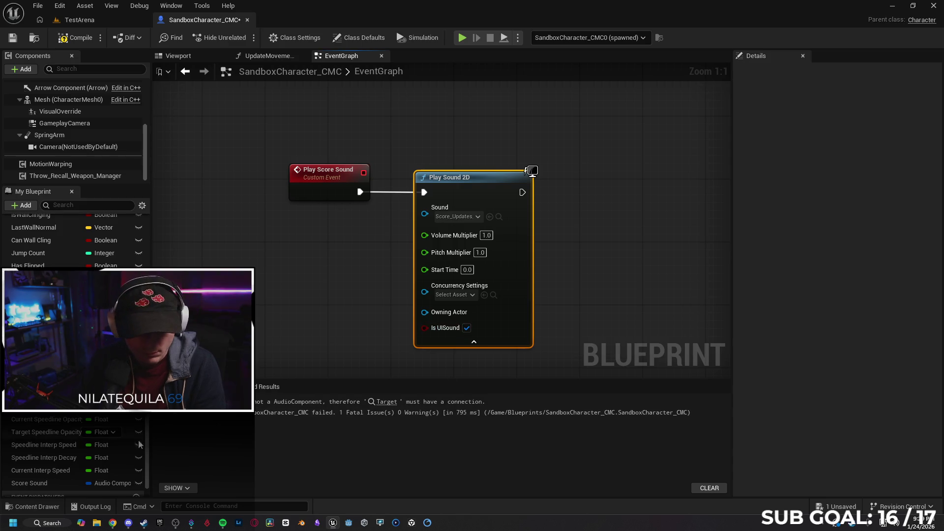
click(38, 511)
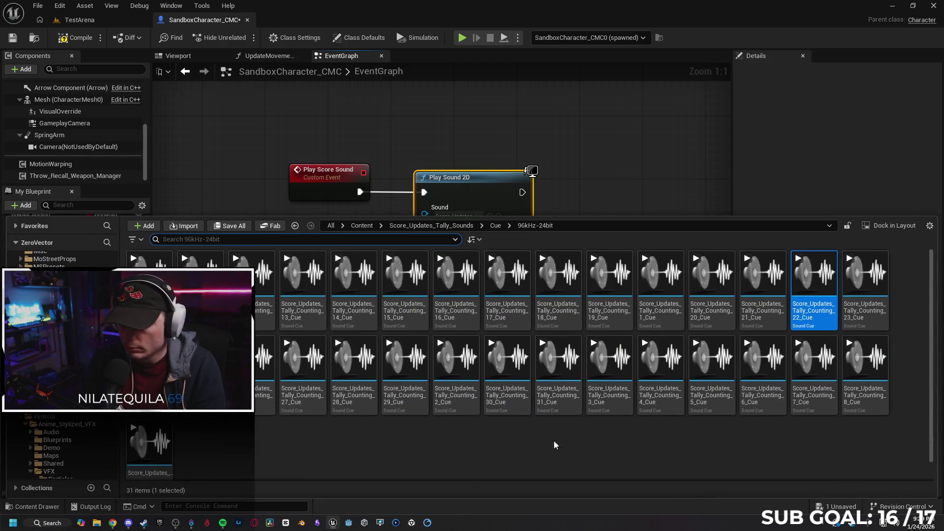
Open Score_Updates_Tally_Counting_22_Cue, set its sound class to SFX, and save it.
double_click(801, 318)
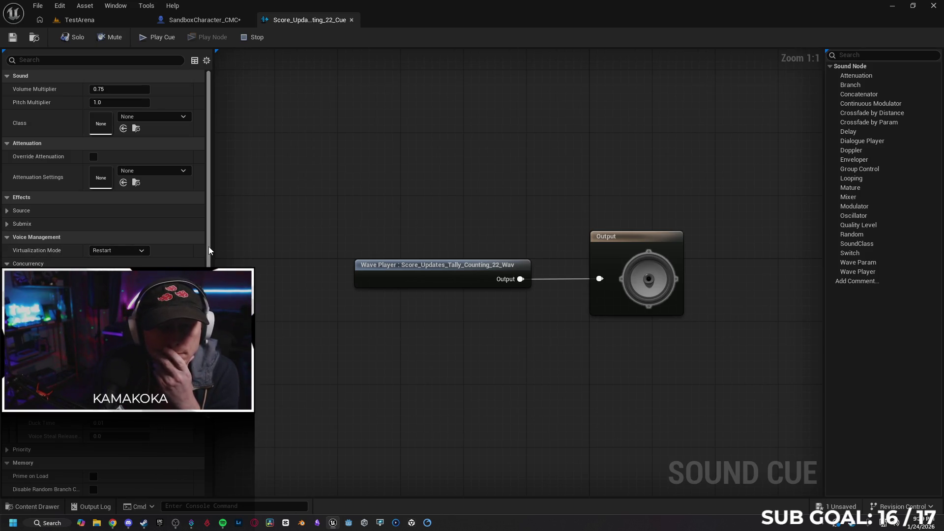
mouse_move(208, 246)
mouse_down()
mouse_move(208, 310)
mouse_move(220, 216)
mouse_up()
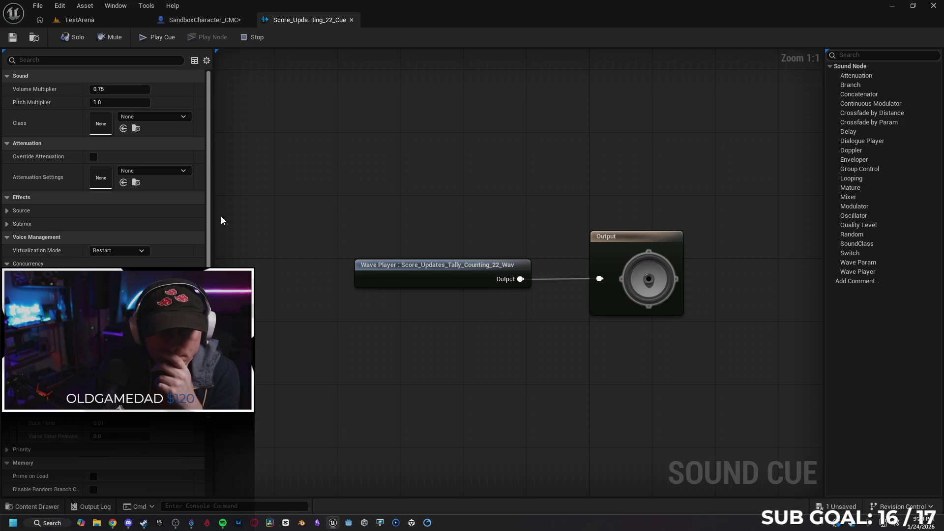
click(166, 117)
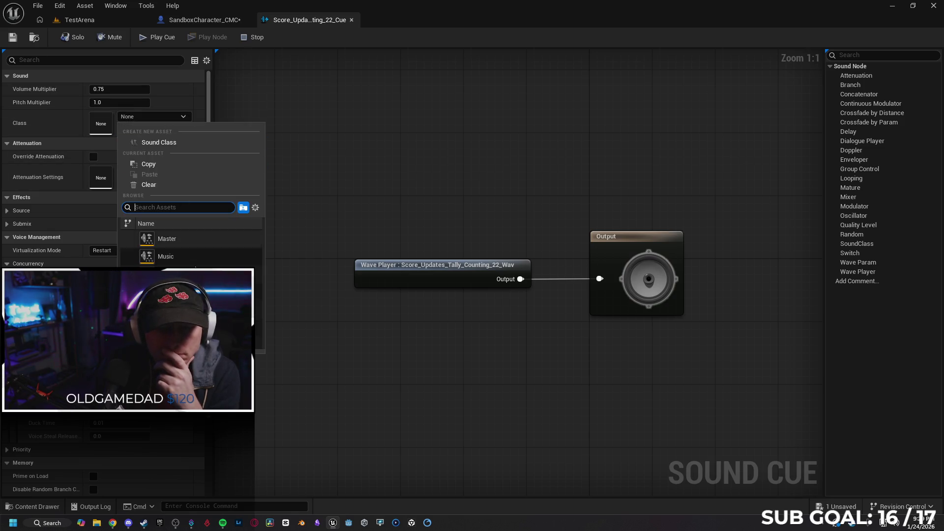
click(165, 273)
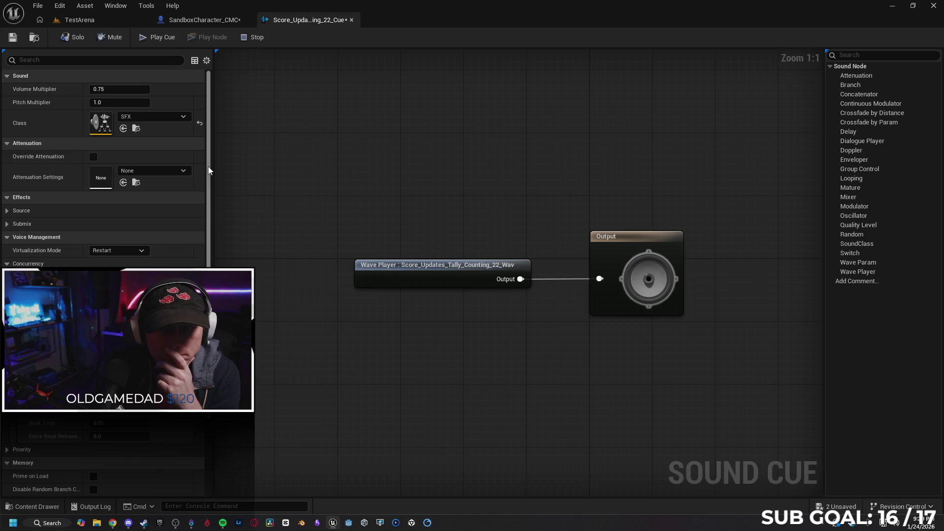
click(12, 37)
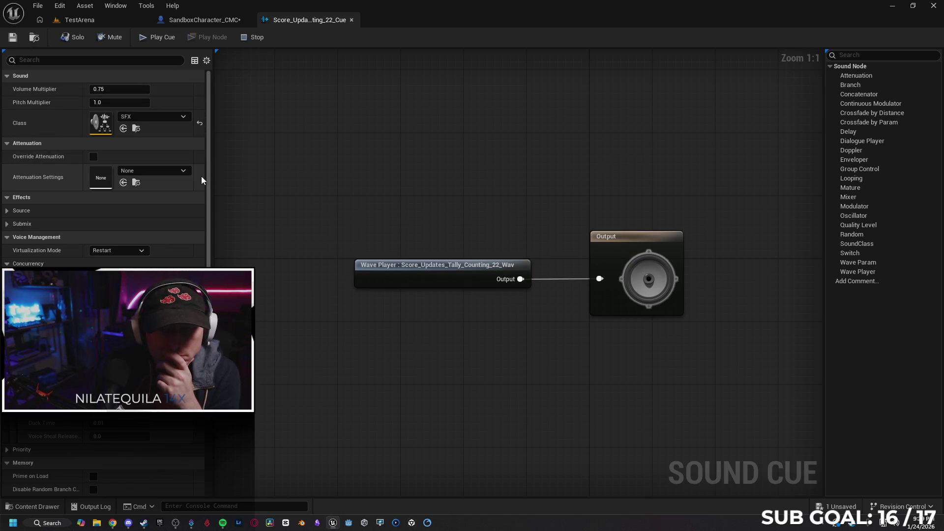
Preview the cue, then wire a Crossfade by Distance node after the Wave Player.
click(149, 37)
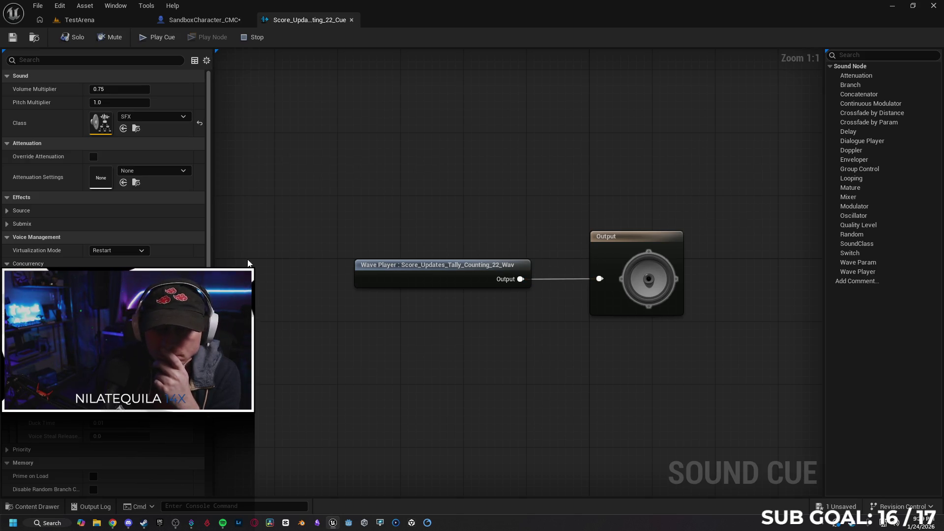
right_click(438, 381)
text(fade)
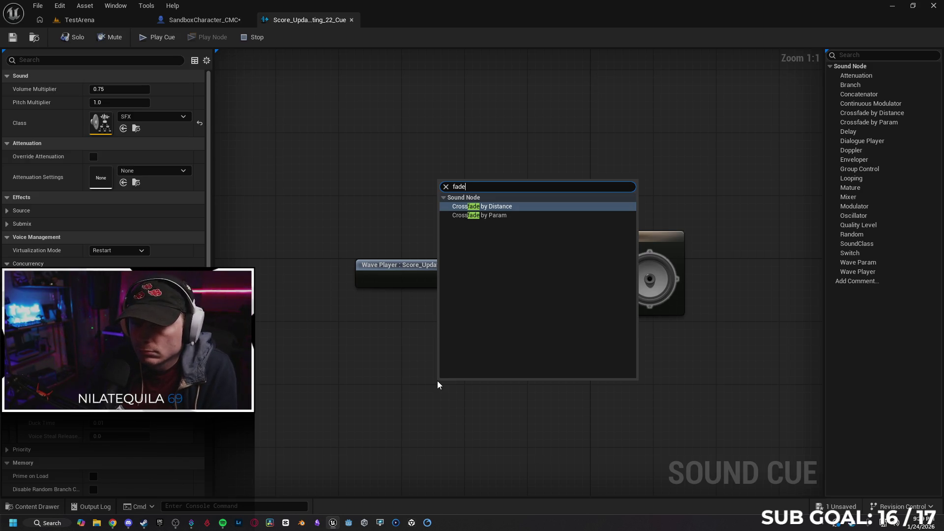
key(Escape)
drag(521, 279, 533, 224)
text(fade)
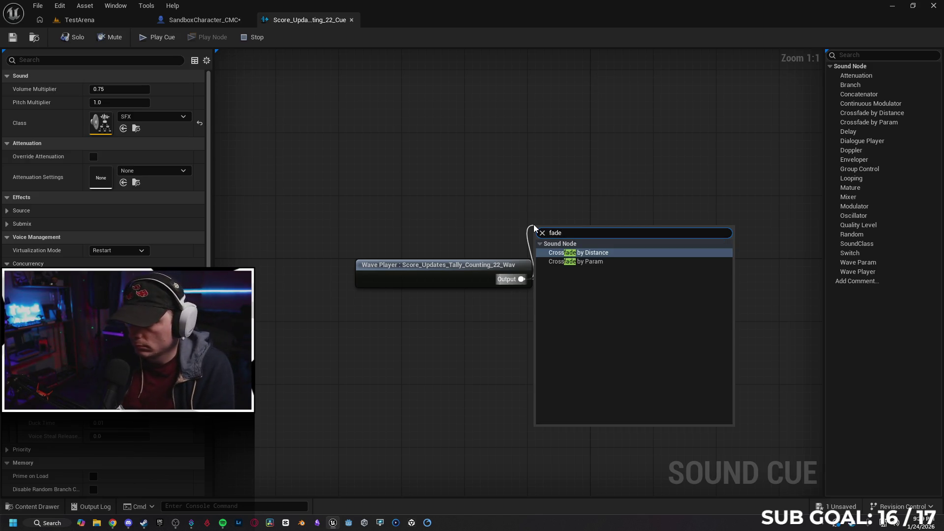
key(Return)
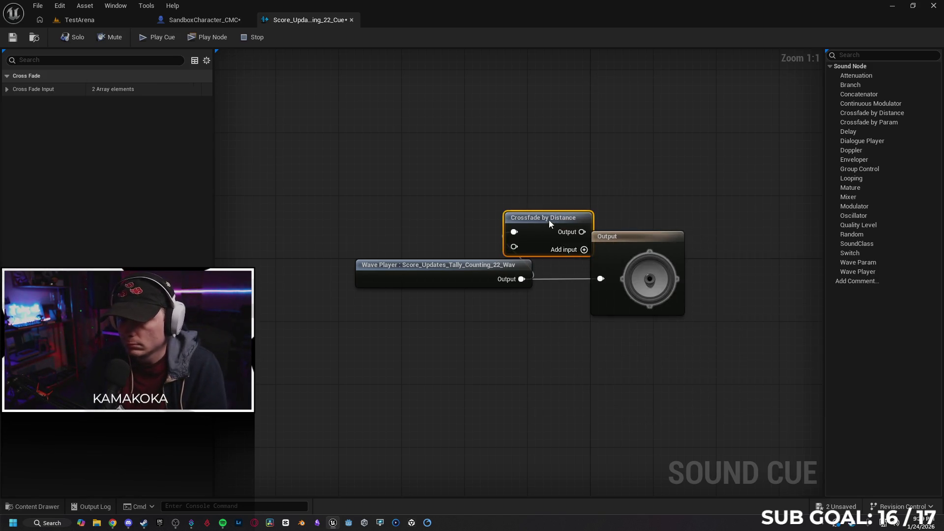
mouse_move(549, 223)
mouse_down()
mouse_move(543, 215)
mouse_move(600, 279)
mouse_up()
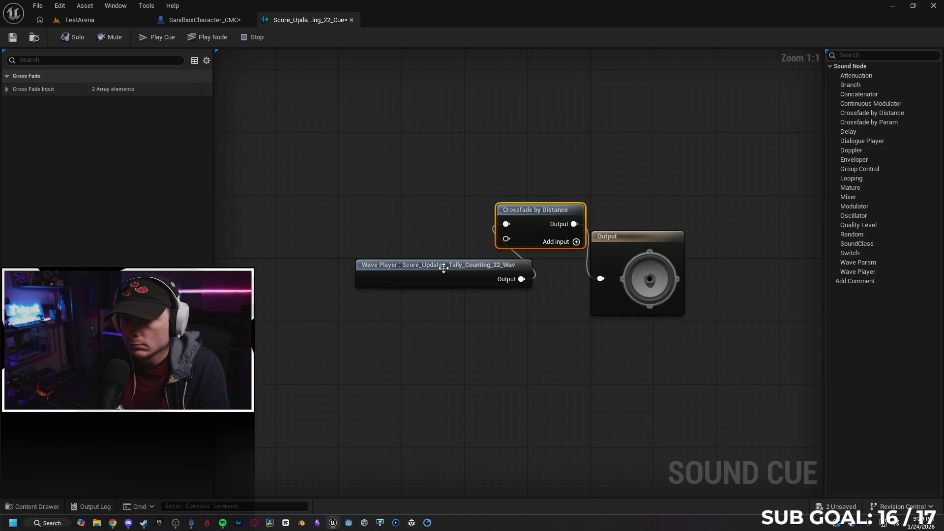
drag(444, 268, 393, 266)
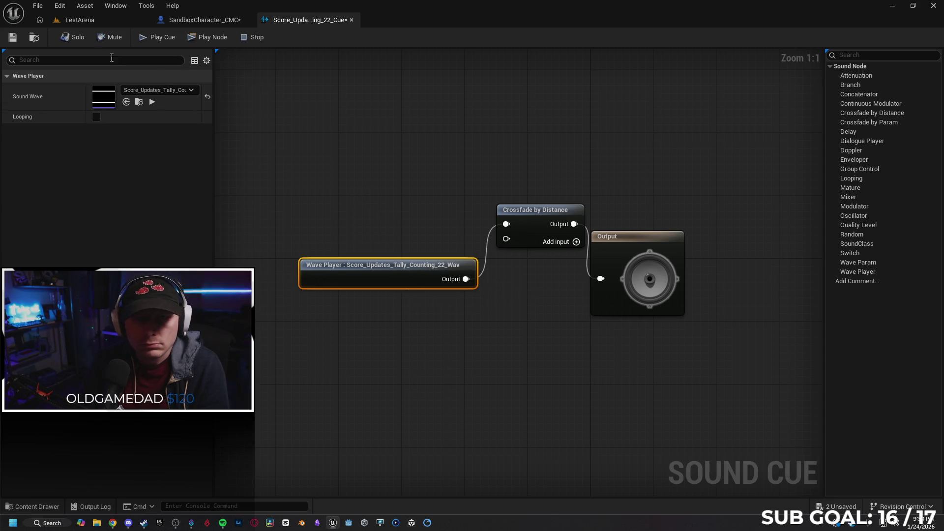
Play the cue to hear the crossfade, undo it, and close the cue editor.
click(152, 38)
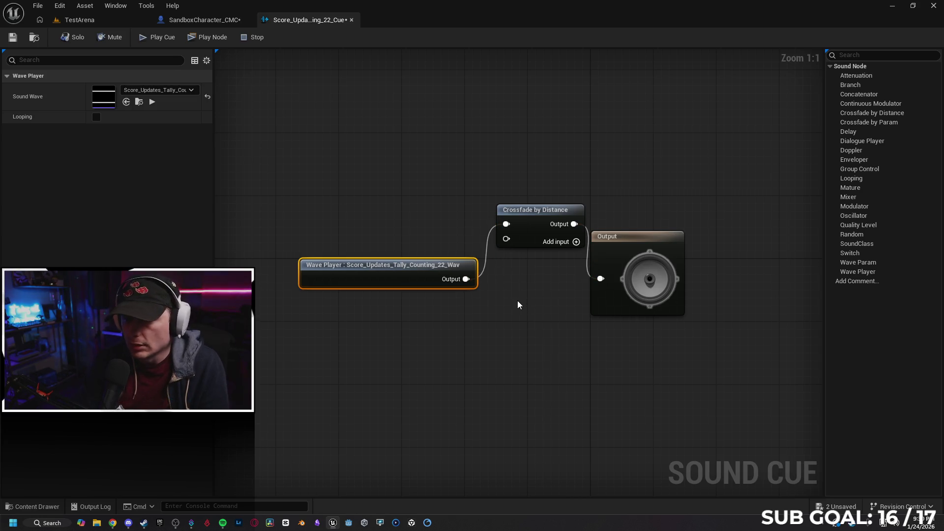
key(ctrl+z)
key(ctrl+z)
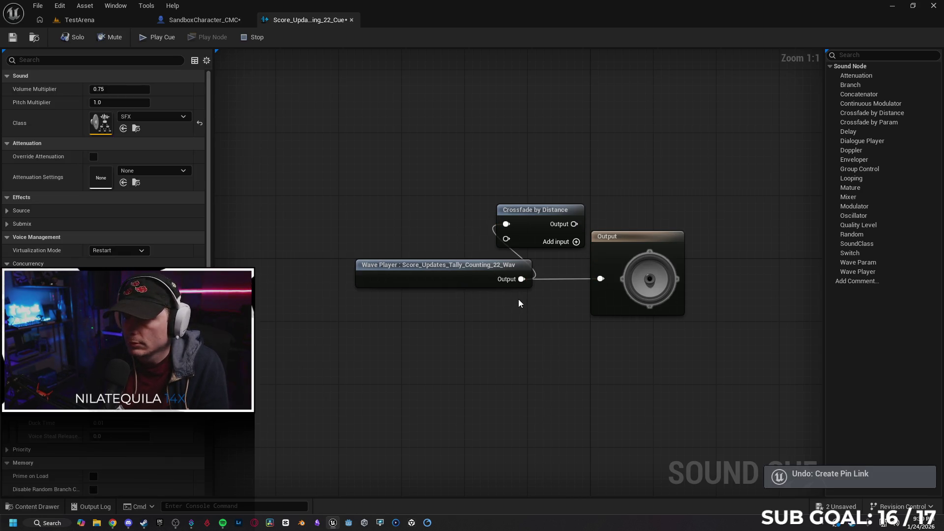
key(ctrl+z)
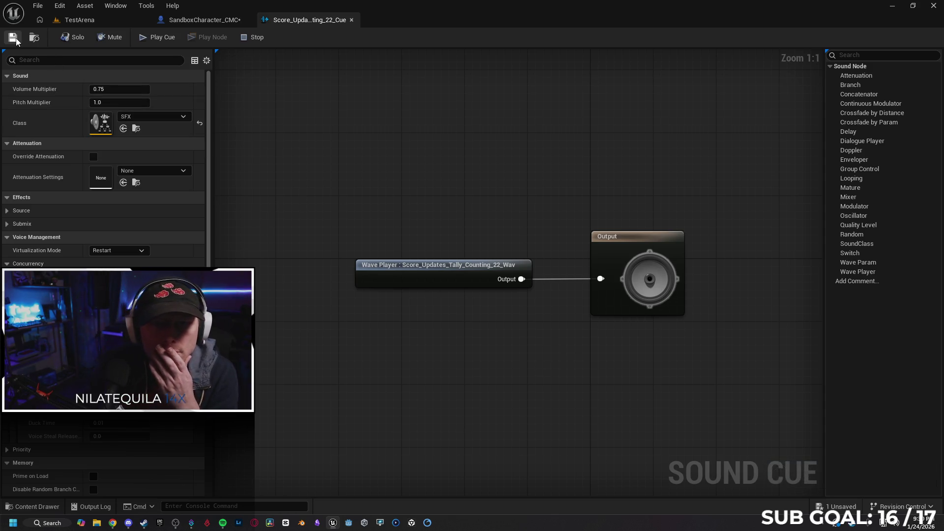
click(352, 19)
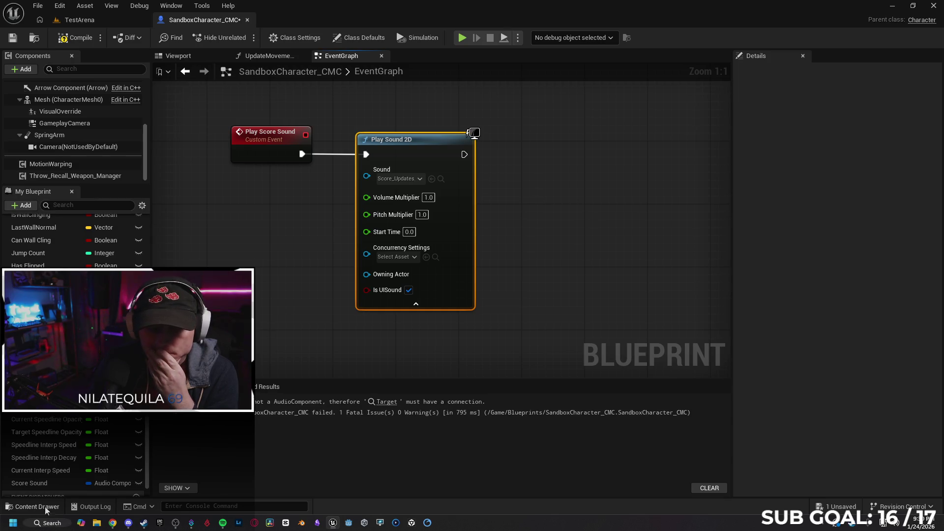
Open the tally counting 22 sound wave from the Score_Updates_Tally_Sounds 96kHz-24bit folder.
key(ctrl+space)
key(alt+Left)
key(alt+Left)
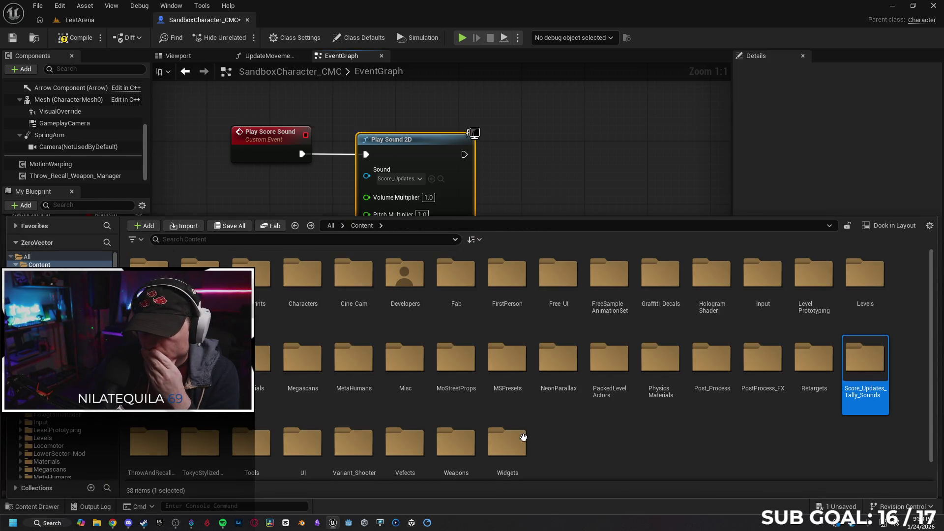
double_click(865, 371)
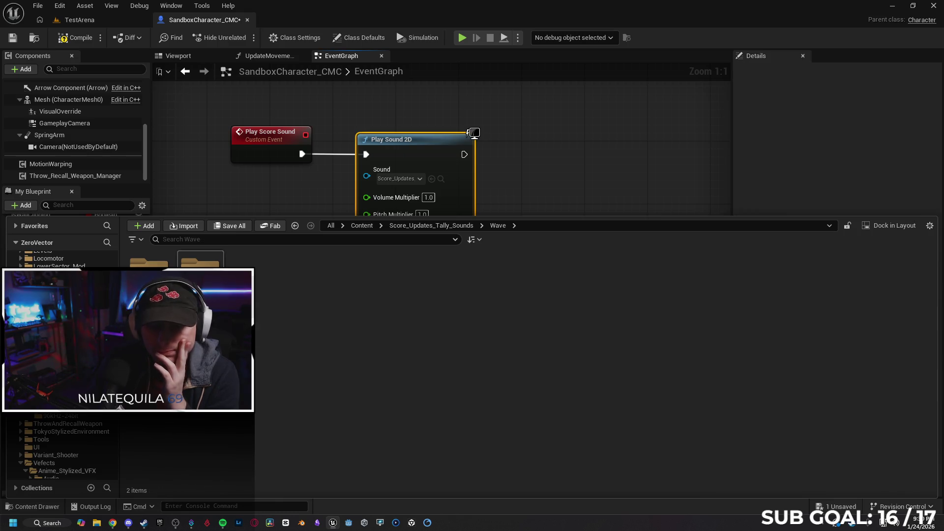
double_click(200, 265)
click(814, 310)
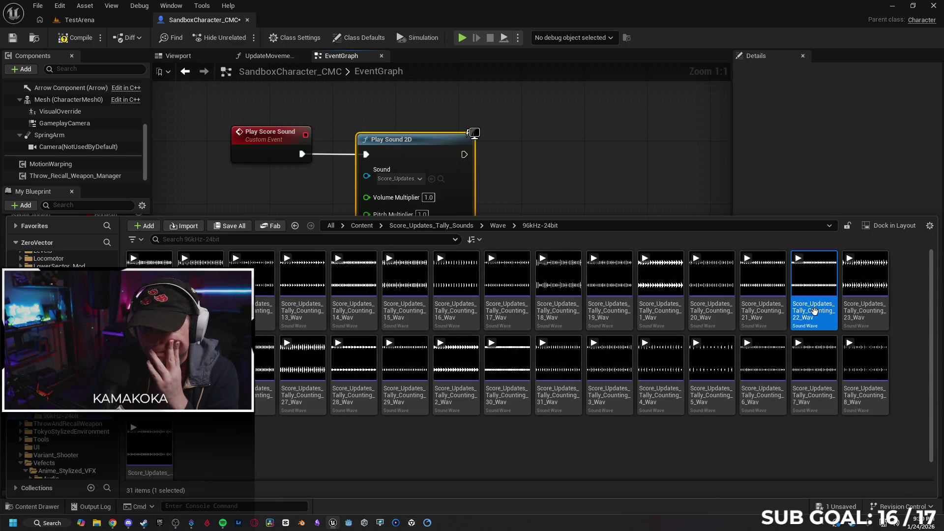
double_click(813, 310)
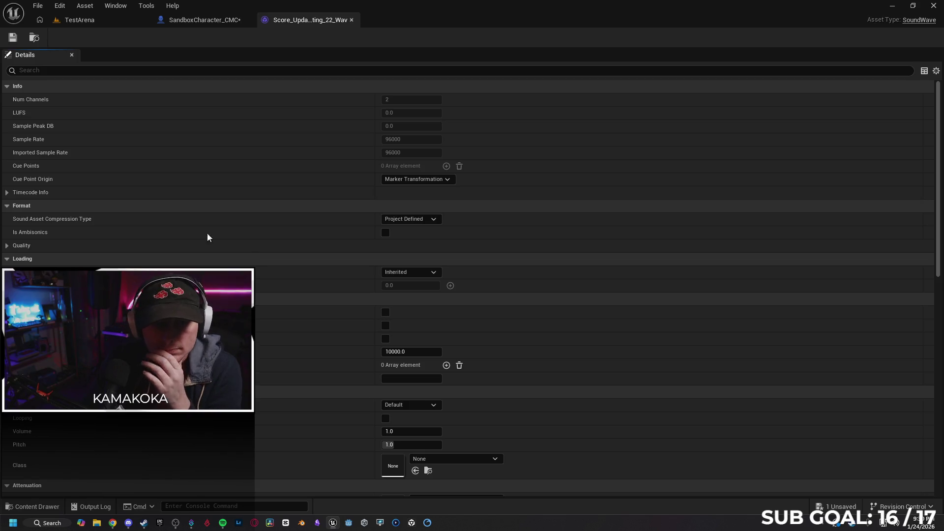
Review the wave's Timecode Info and properties, then expand Google's AI Overview on fading sound in.
click(7, 193)
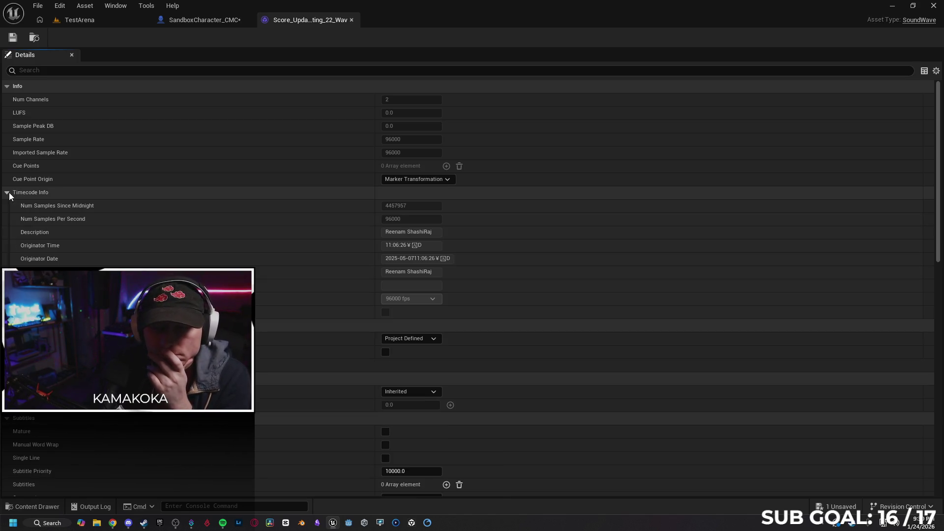
click(8, 192)
click(103, 71)
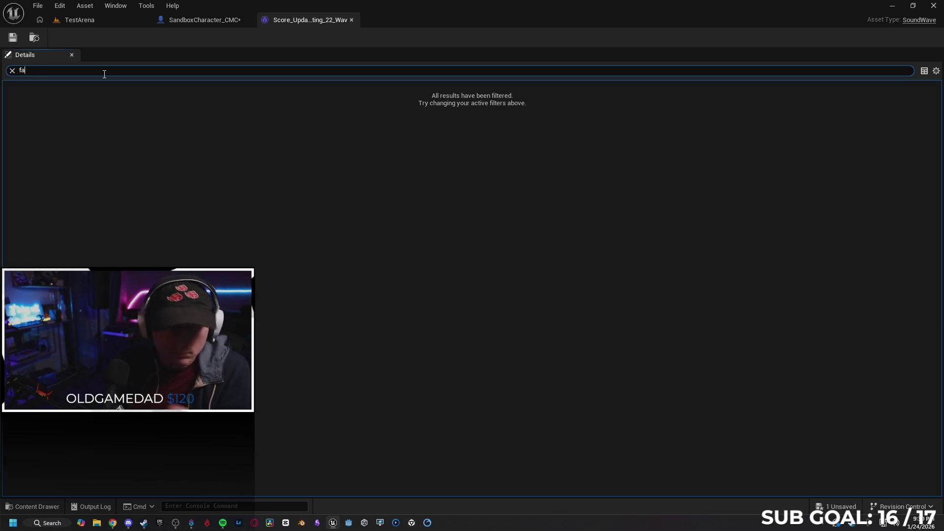
key(BackSpace)
key(BackSpace)
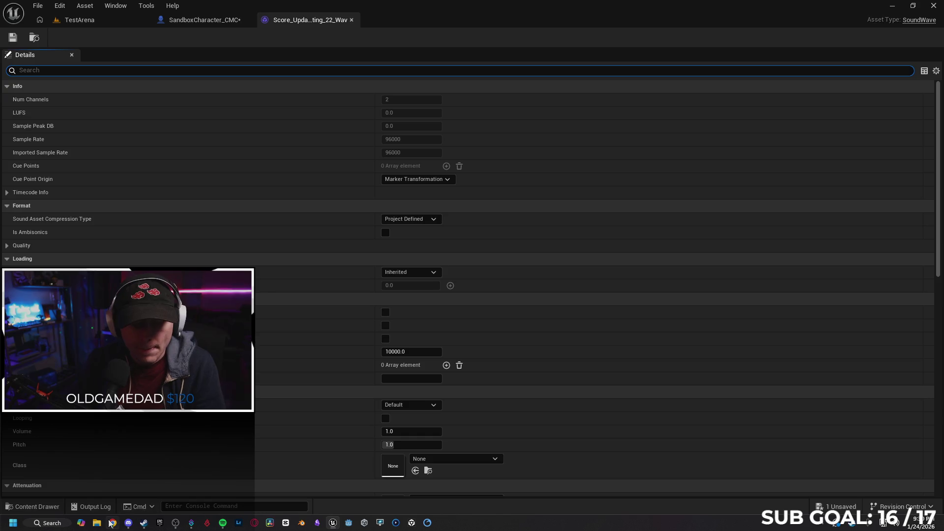
click(112, 523)
click(307, 244)
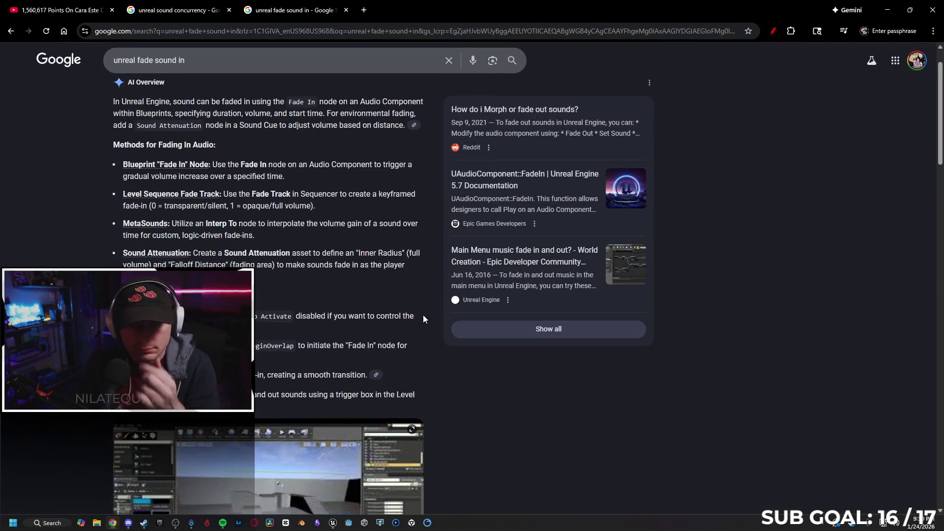
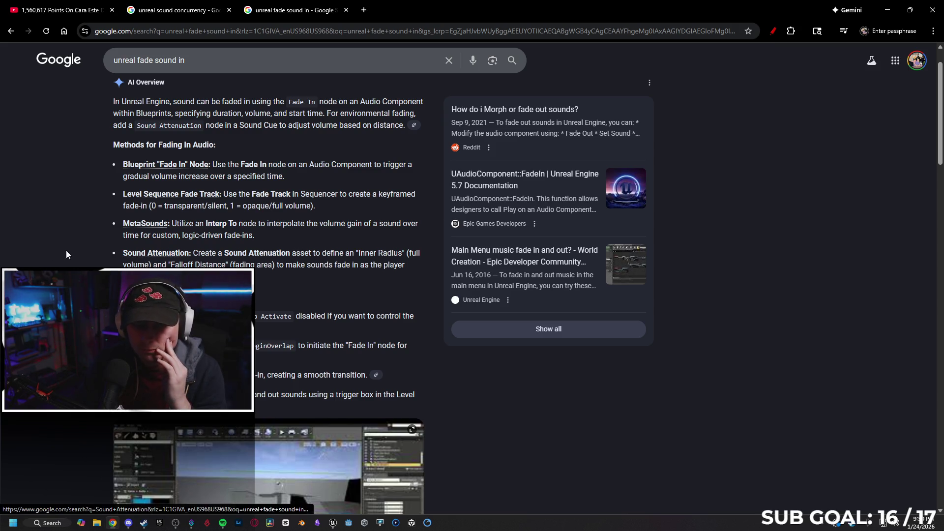
Open the 'Main Menu music fade in and out?' forum thread and scroll to the Fade In reply.
scroll(67, 254, down, 3)
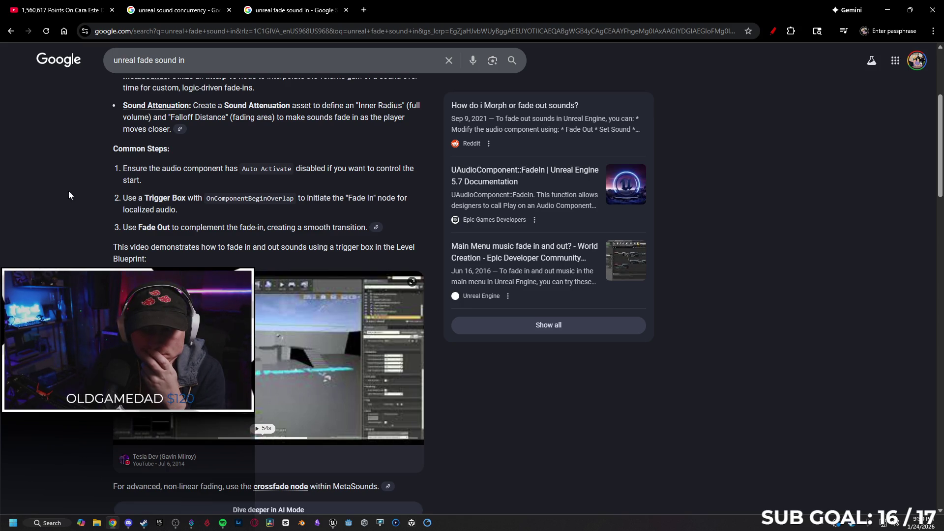
scroll(70, 194, down, 3)
scroll(69, 197, down, 4)
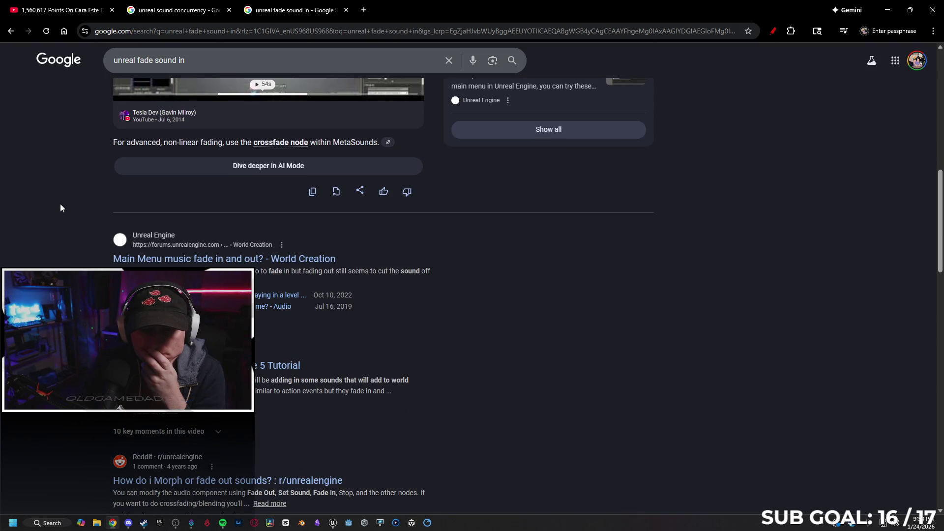
click(120, 257)
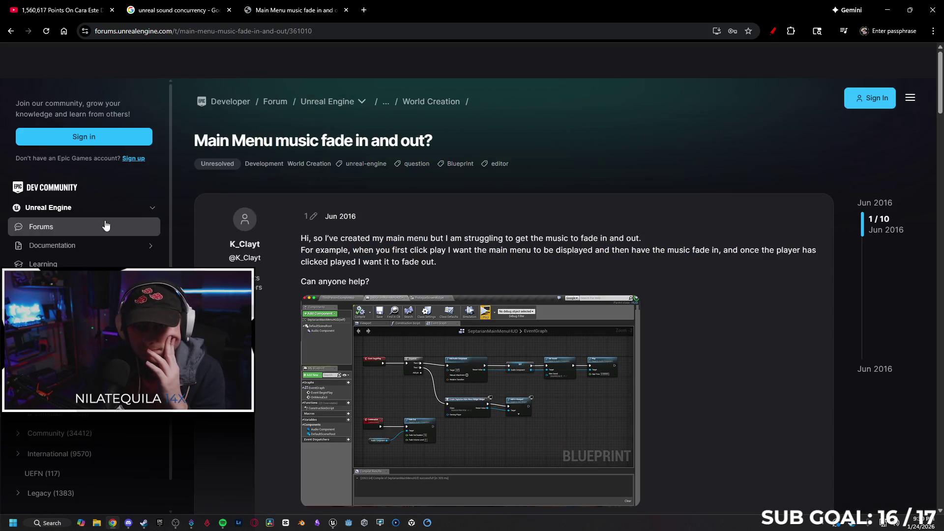
scroll(279, 271, down, 7)
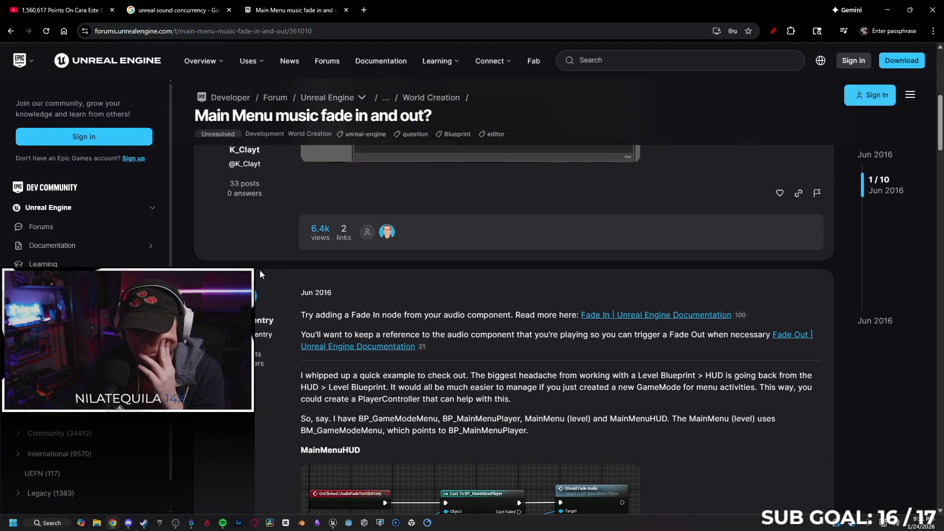
scroll(279, 271, down, 1)
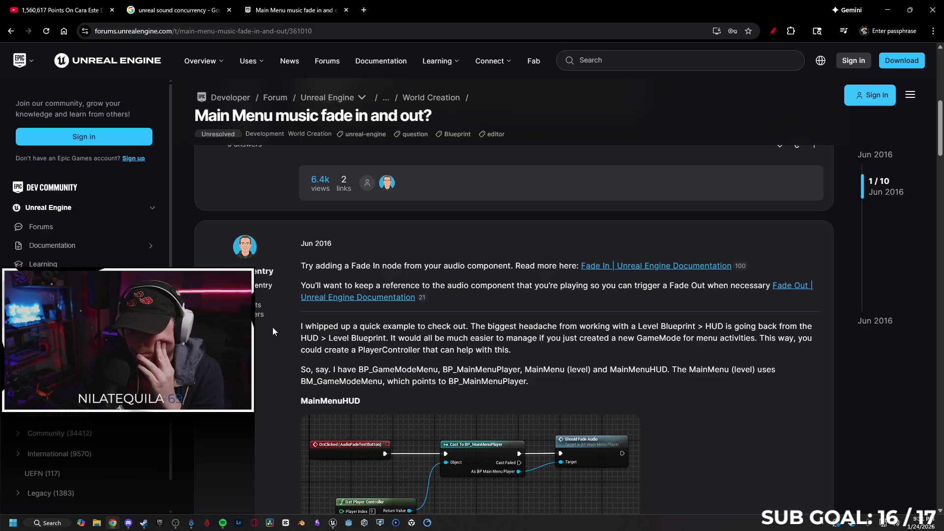
Glance at the sound concurrency results, return to the thread, then minimize Chrome.
click(173, 6)
click(269, 6)
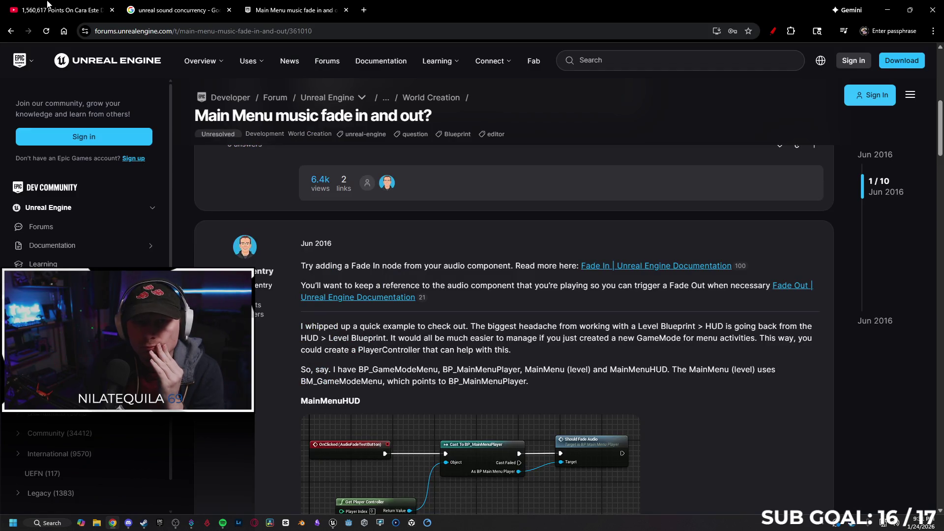
click(48, 4)
click(887, 10)
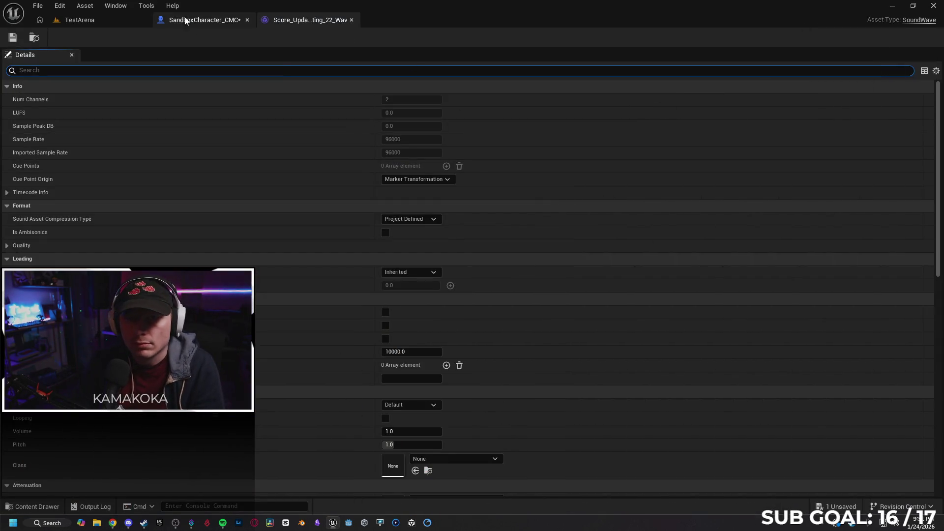
In the SandboxCharacter_CMC graph, search 'fade in' from Play Sound 2D, then cancel and recentre.
click(189, 22)
drag(406, 154, 459, 156)
text(fade in)
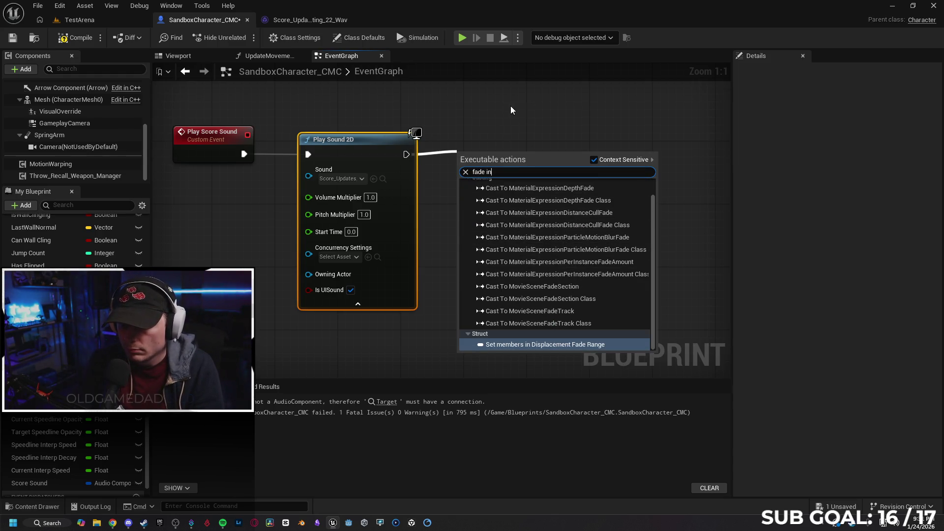
scroll(545, 251, up, 1)
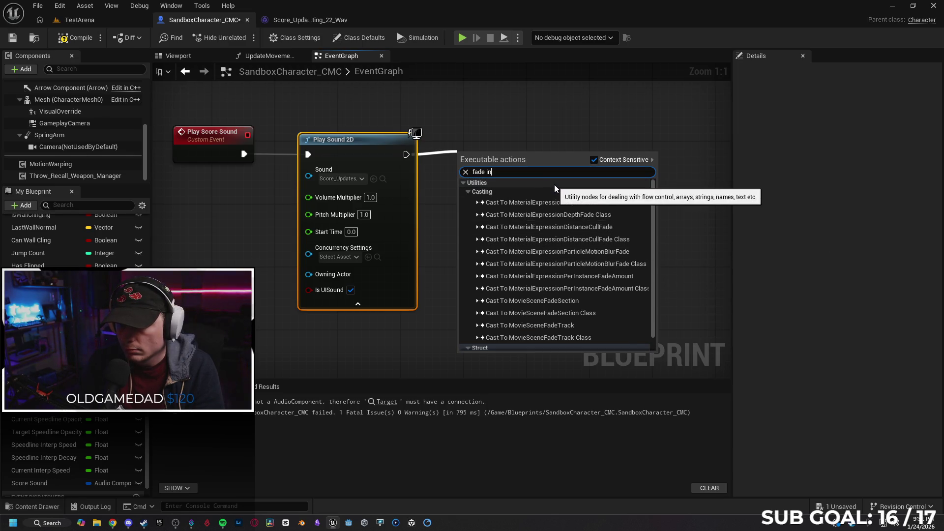
click(462, 127)
key(Home)
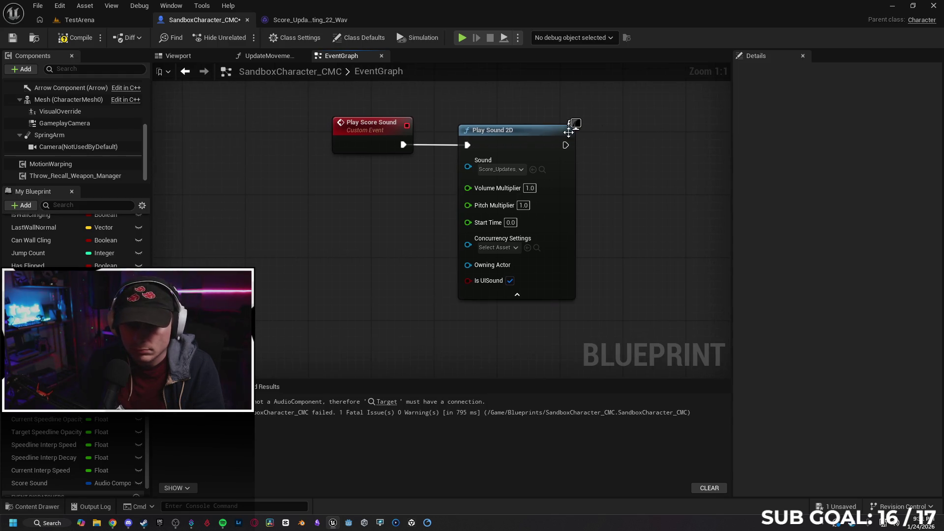
Add the audio Fade In node from Play Score Sound, with Context Sensitive turned off.
drag(403, 145, 439, 126)
text(fade in)
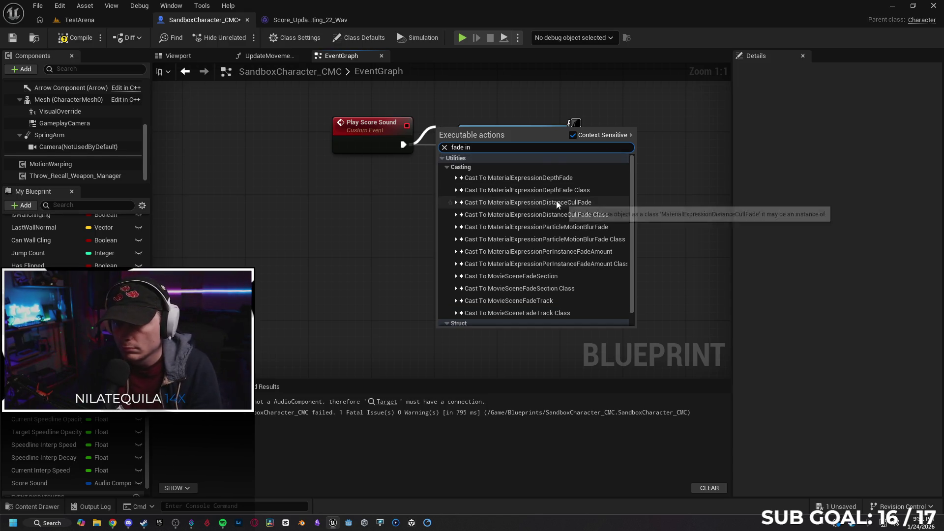
click(572, 135)
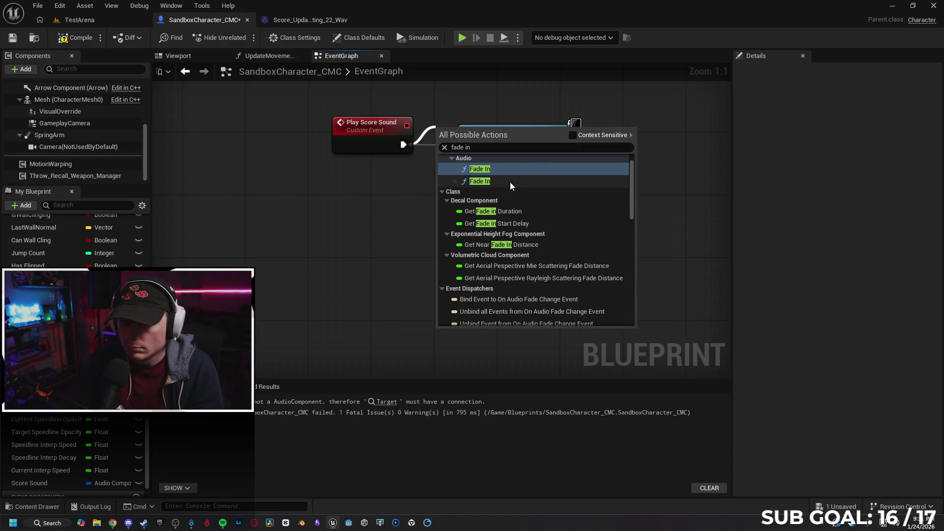
click(511, 182)
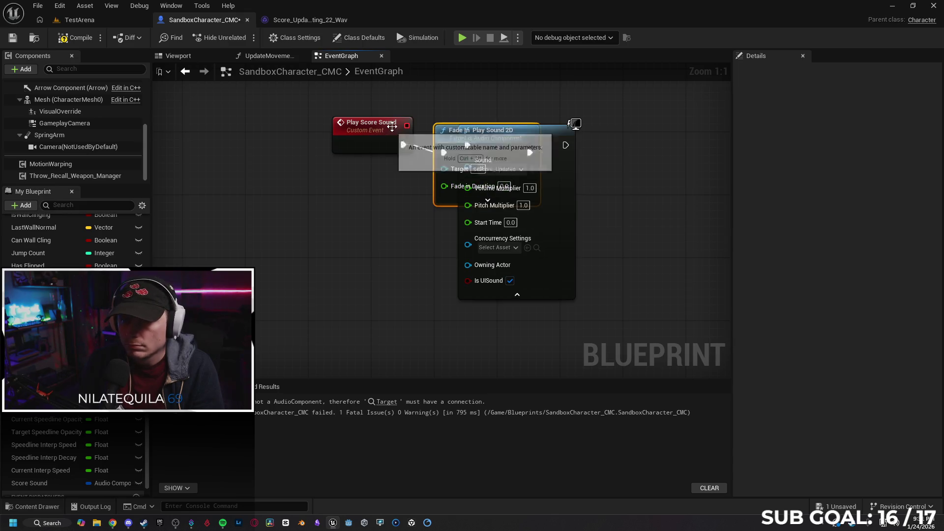
Position Fade In on the exec row between Play Score Sound and Play Sound 2D.
drag(389, 128, 349, 129)
mouse_move(538, 136)
mouse_down()
mouse_move(641, 136)
mouse_move(415, 129)
mouse_up()
drag(357, 168, 471, 167)
key(Escape)
drag(412, 133, 411, 124)
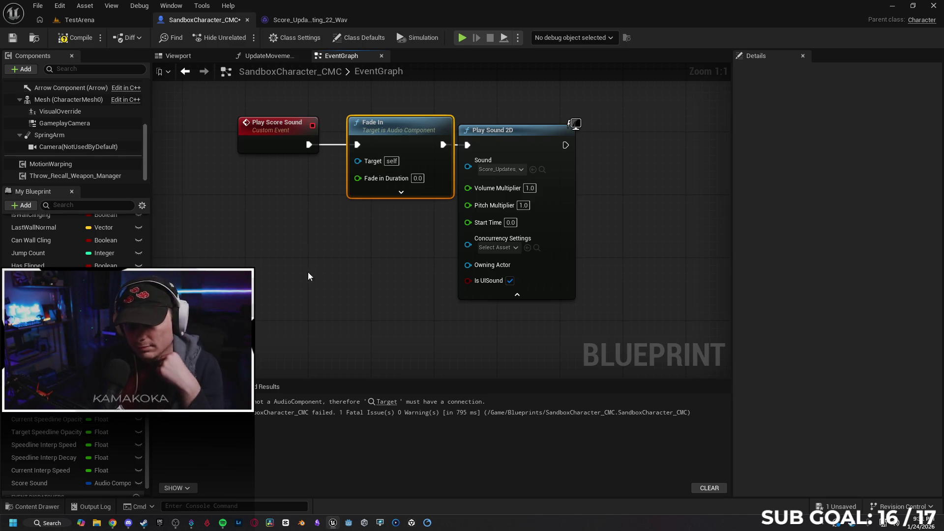
right_click(522, 145)
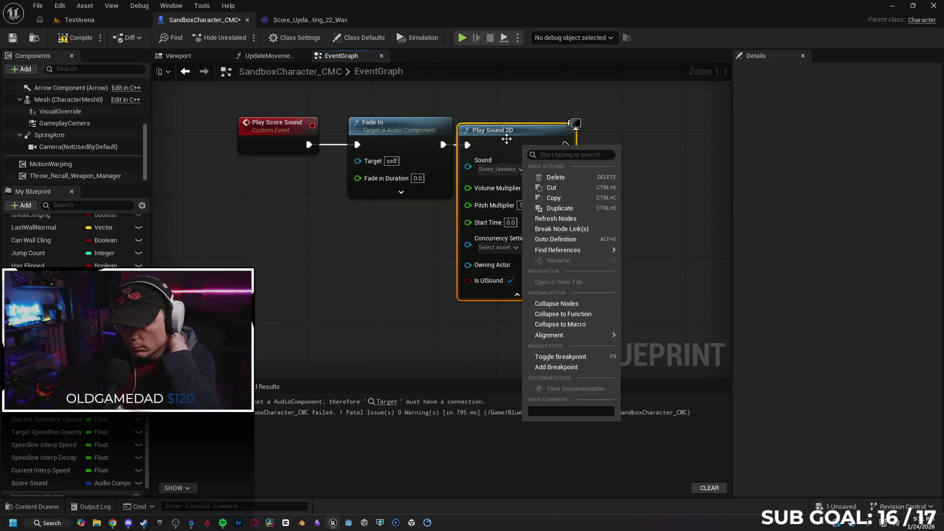
Promote Play Sound 2D's Sound input to a new Sound variable.
right_click(467, 145)
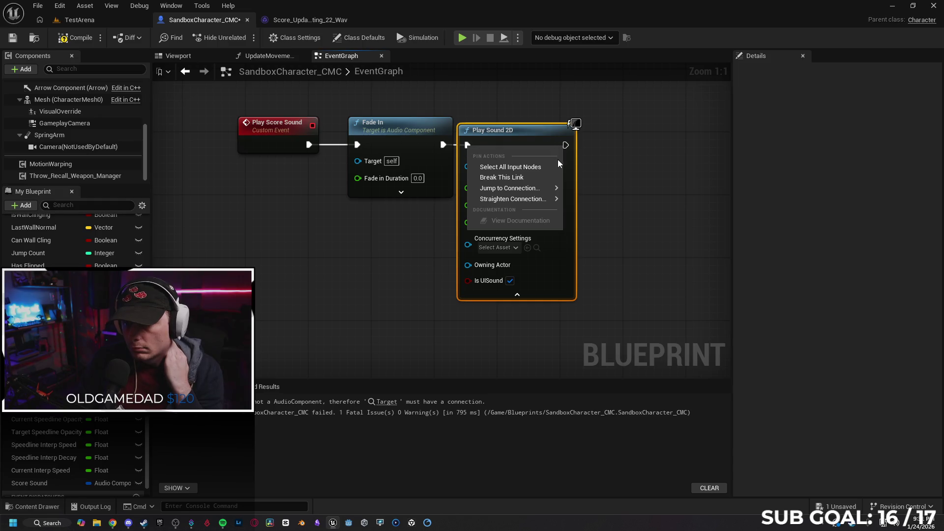
key(Escape)
right_click(502, 172)
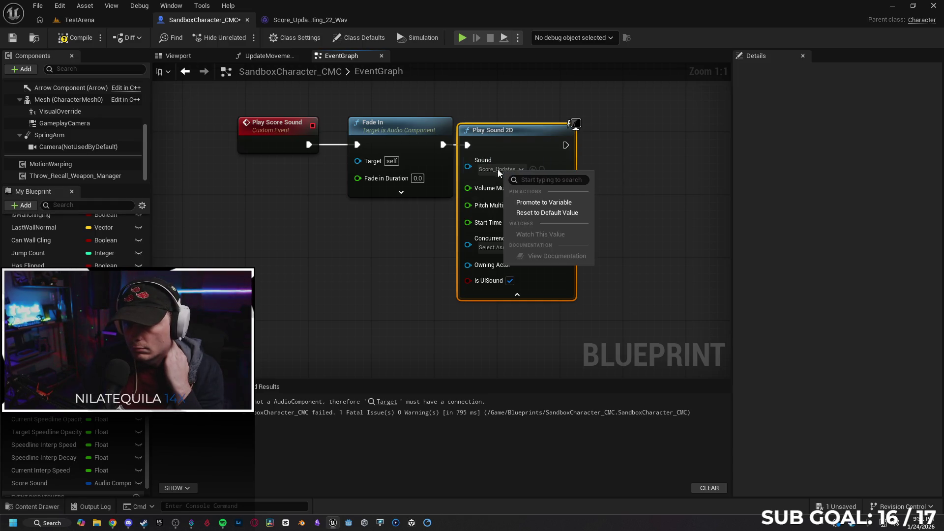
click(541, 202)
Rearrange Play Sound 2D, Fade In and the Sound getter so they sit neatly together.
mouse_move(513, 132)
mouse_down()
mouse_move(570, 133)
mouse_move(560, 133)
mouse_up()
drag(429, 124, 435, 168)
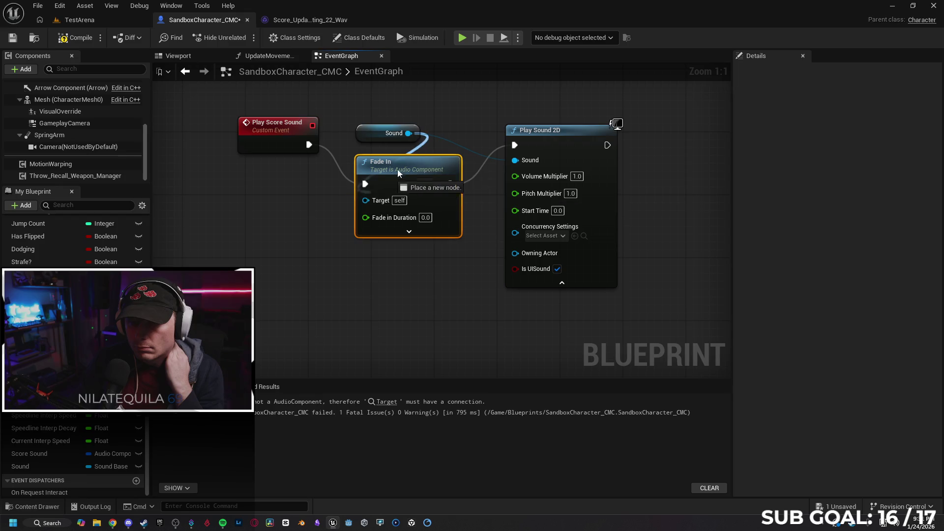
drag(365, 136, 451, 269)
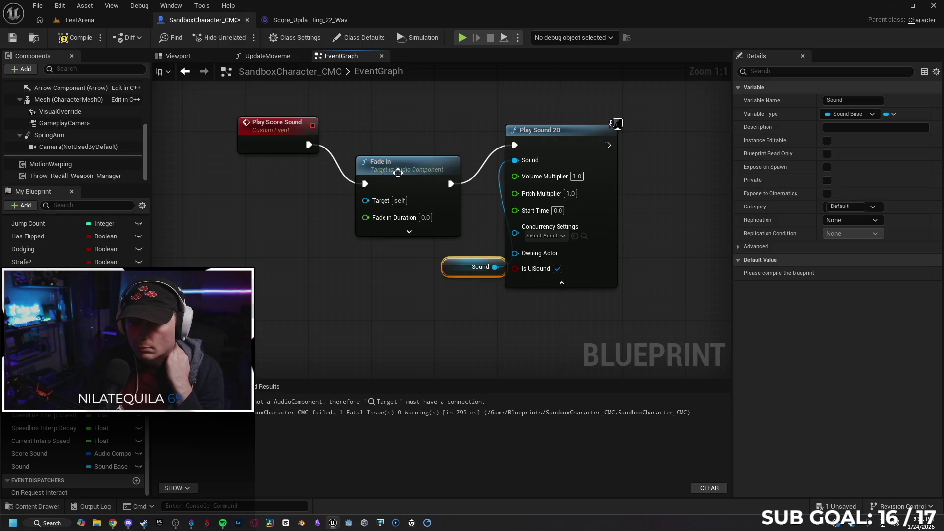
drag(408, 170, 401, 130)
drag(450, 271, 403, 232)
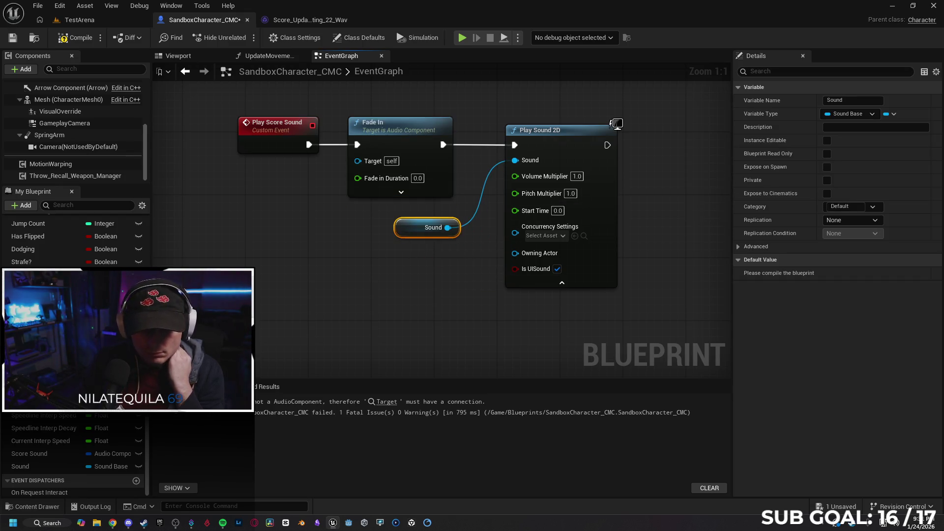
Drop a second Get Sound node onto the graph from the Sound variable.
mouse_move(53, 471)
mouse_down()
mouse_move(231, 260)
mouse_move(266, 185)
mouse_move(358, 160)
mouse_up()
click(295, 201)
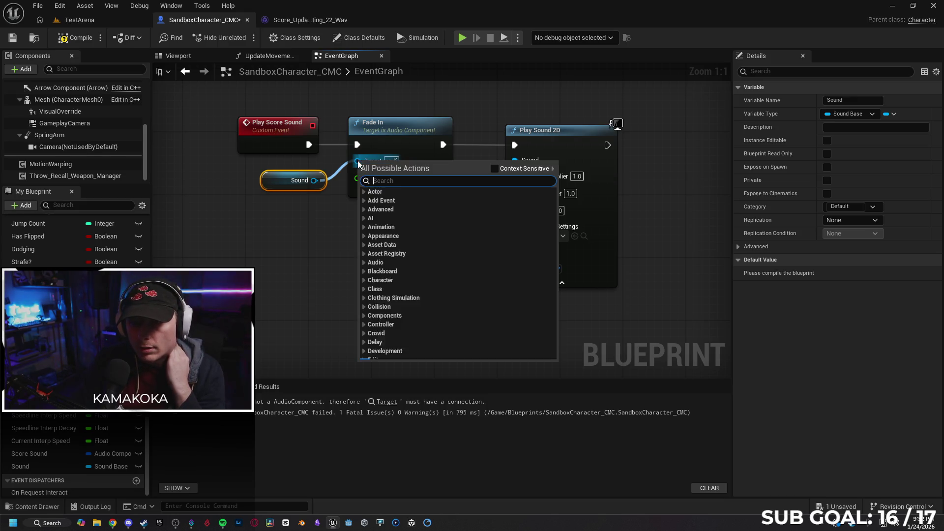
click(296, 223)
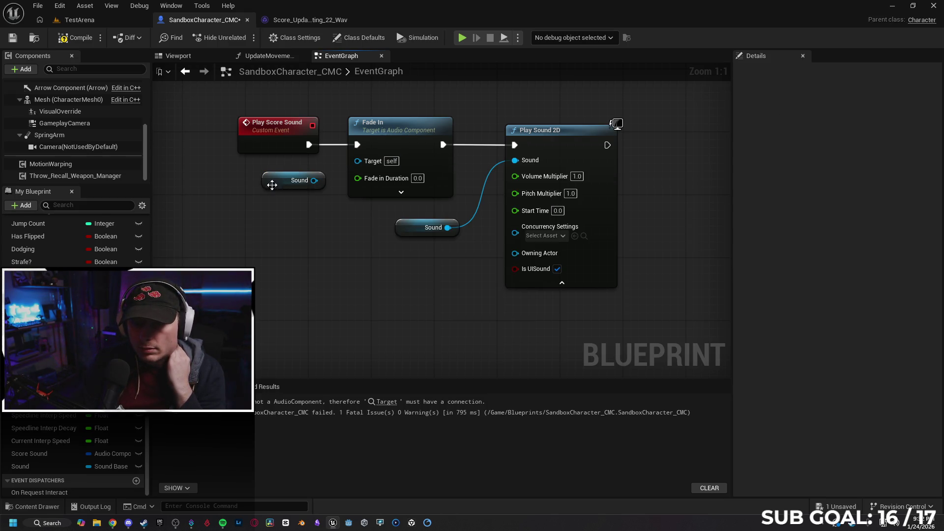
drag(276, 183, 211, 305)
Search 'fade in' from the Sound reference, delete the wrong Synth Component Fade In, find no match.
drag(276, 287, 276, 287)
text(fade in)
key(Return)
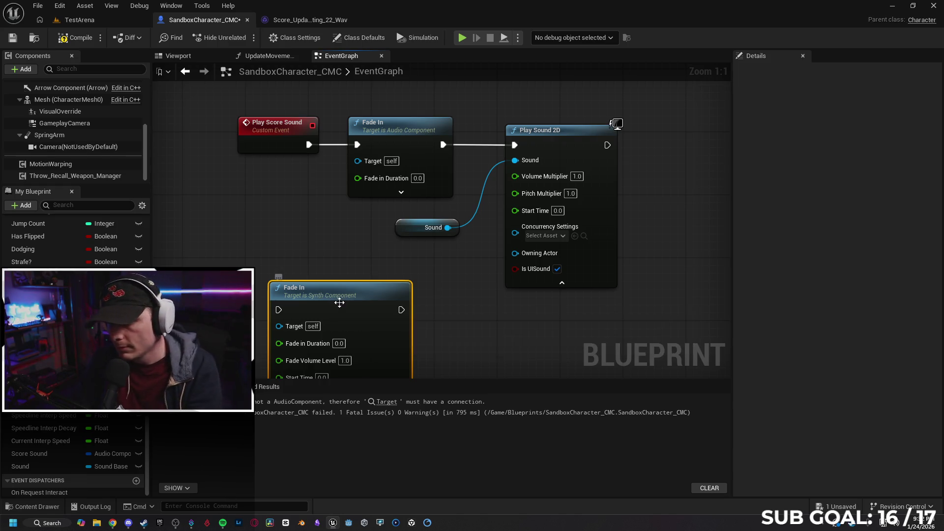
key(Delete)
drag(253, 296, 271, 294)
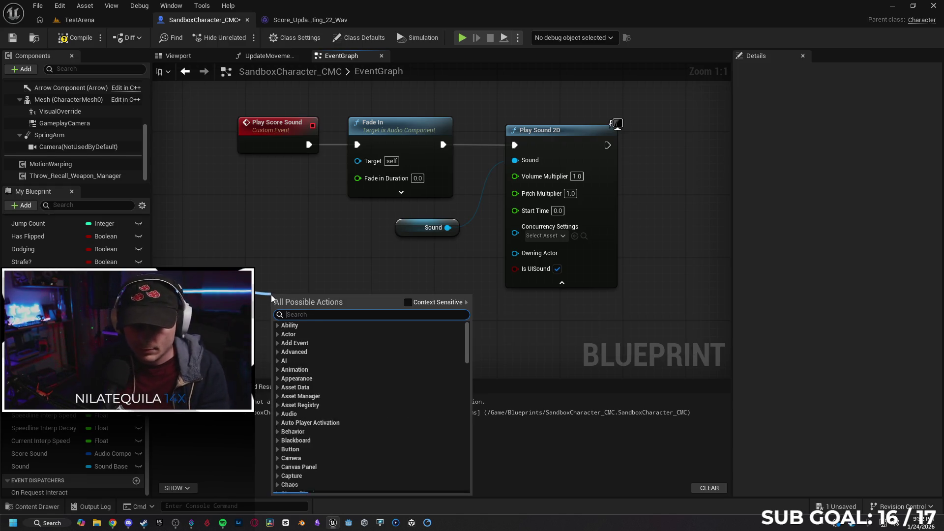
click(408, 306)
text(fade in)
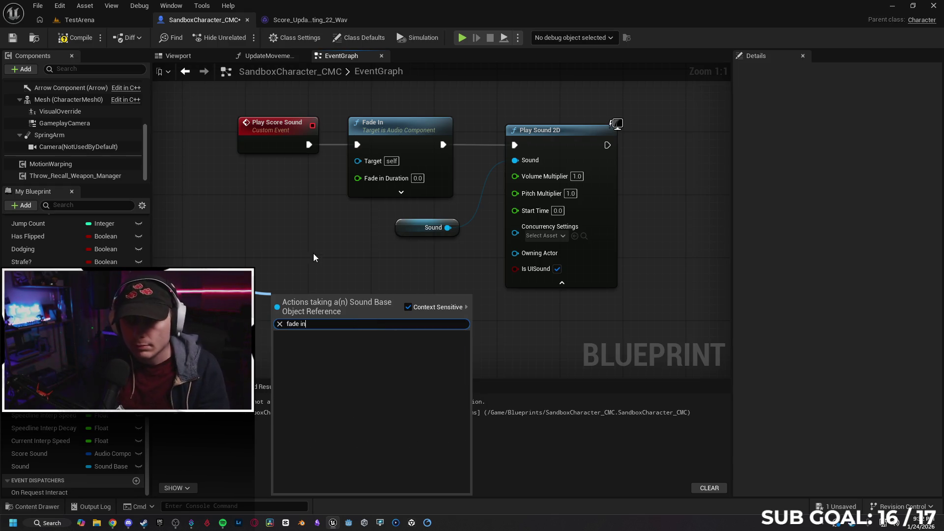
key(Escape)
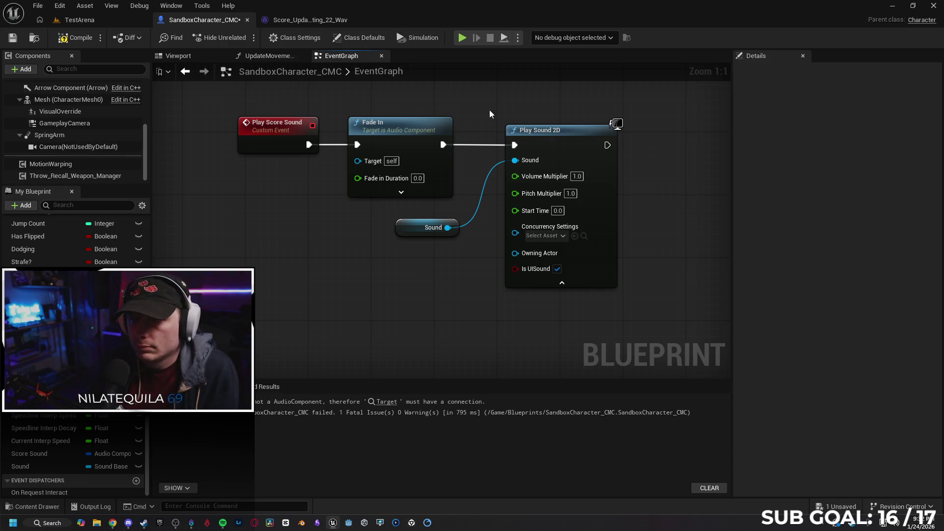
Delete the Play Sound 2D node and the Sound getter from the graph.
click(541, 130)
key(Delete)
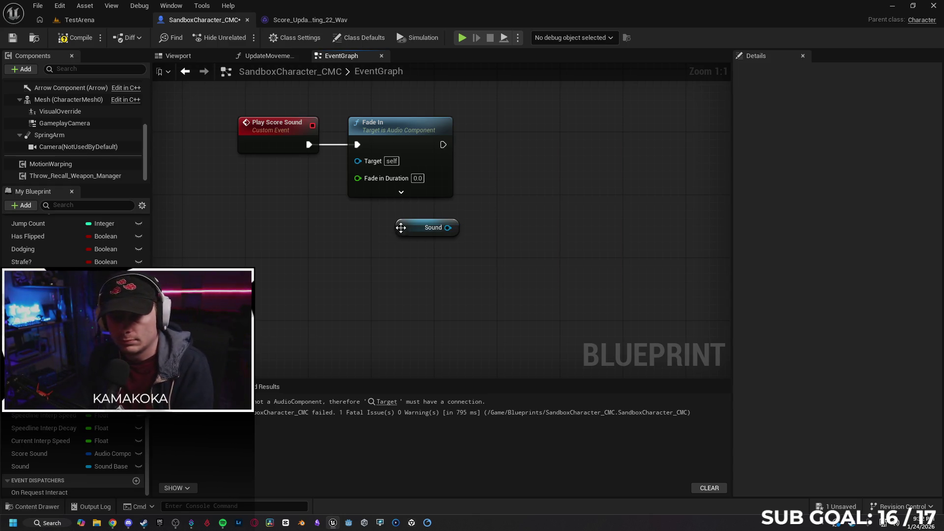
click(400, 227)
key(Delete)
Delete the Score Sound and Sound variables and the Fade In node, then switch to Chrome.
click(57, 457)
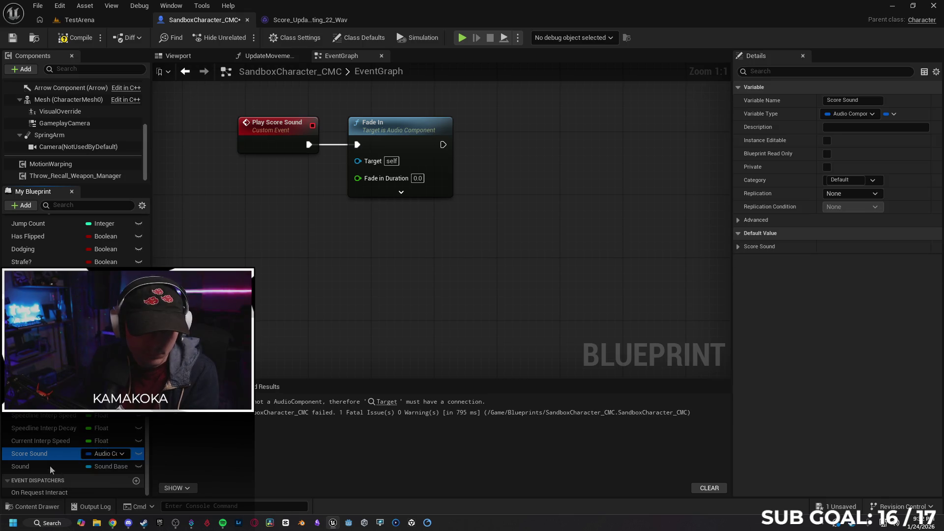
key(Delete)
click(51, 465)
key(Delete)
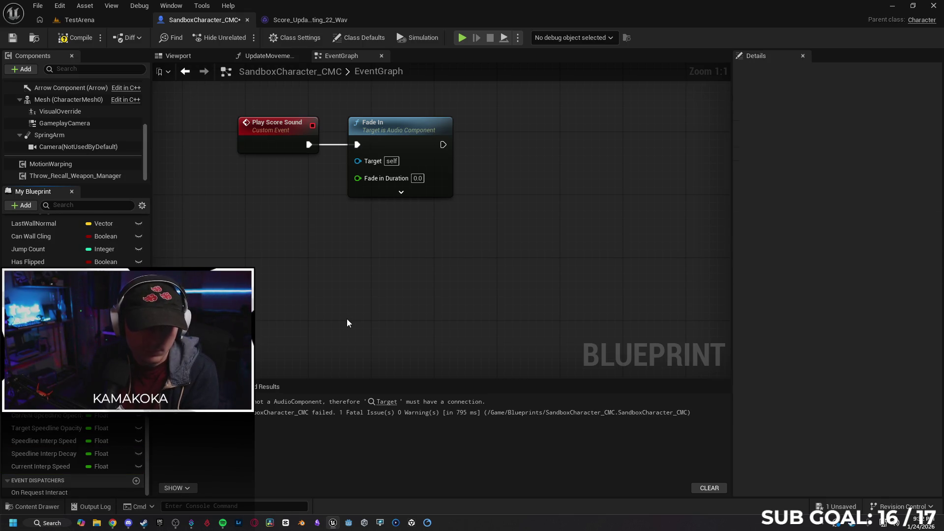
click(412, 136)
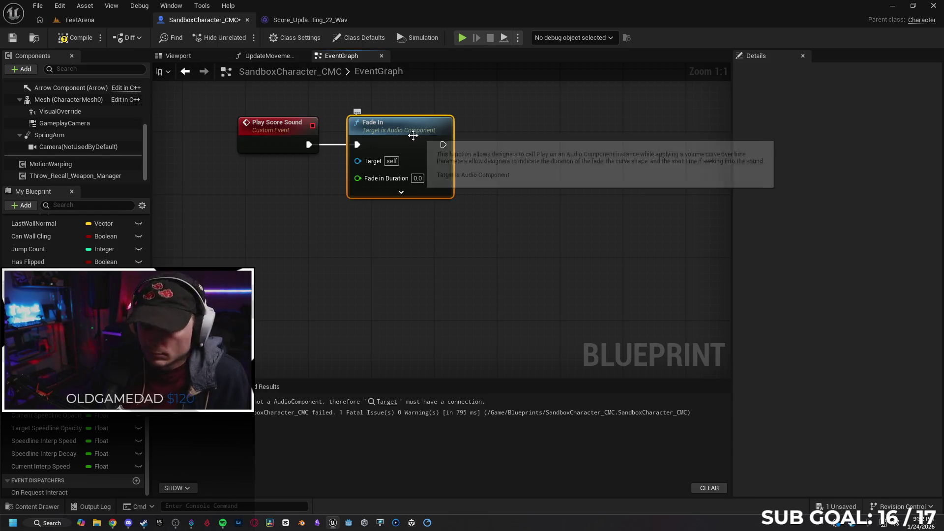
key(Delete)
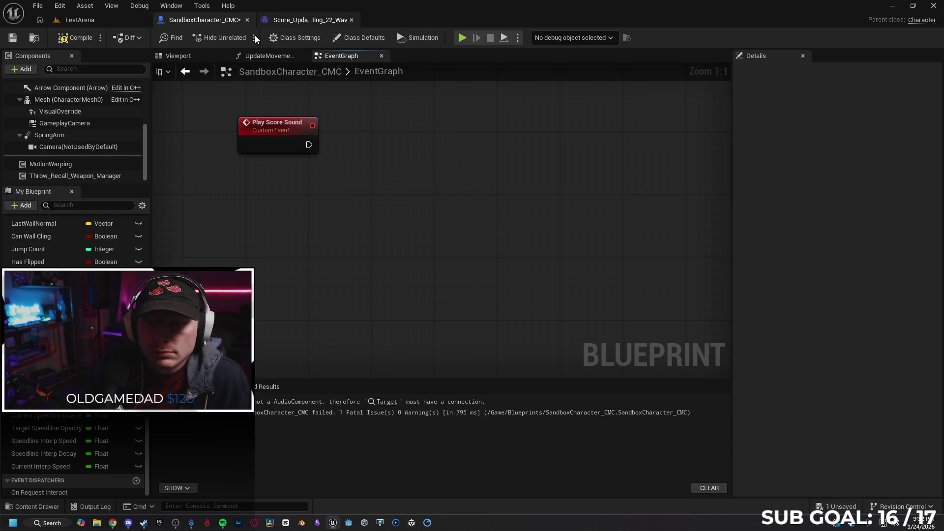
click(112, 522)
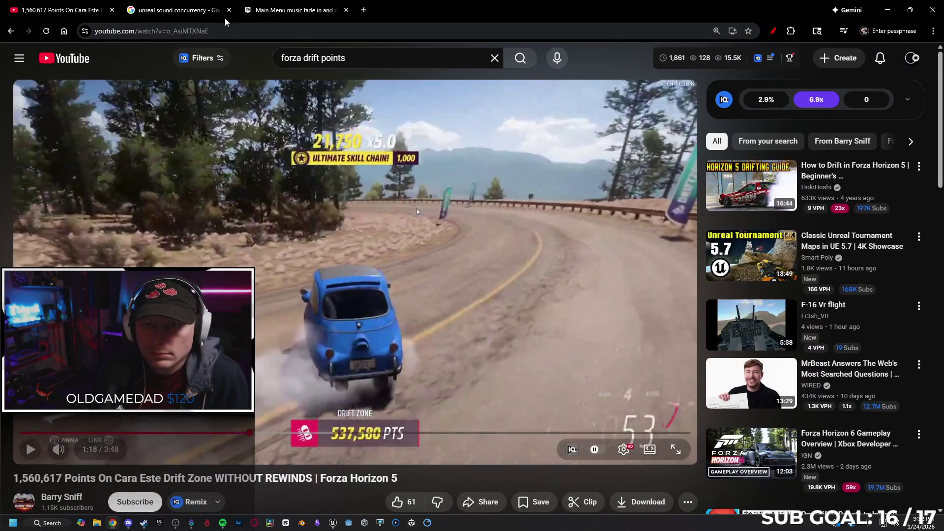
Close the sound concurrency search and open 'Fade In/Out Sound' from the 'unreal fade sound in' results.
click(187, 5)
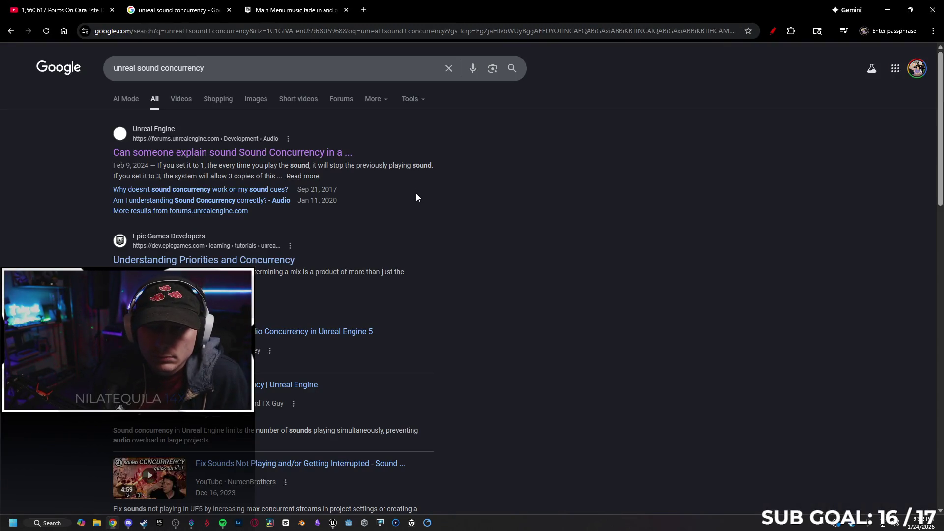
click(289, 12)
key(alt+Left)
click(231, 9)
click(229, 10)
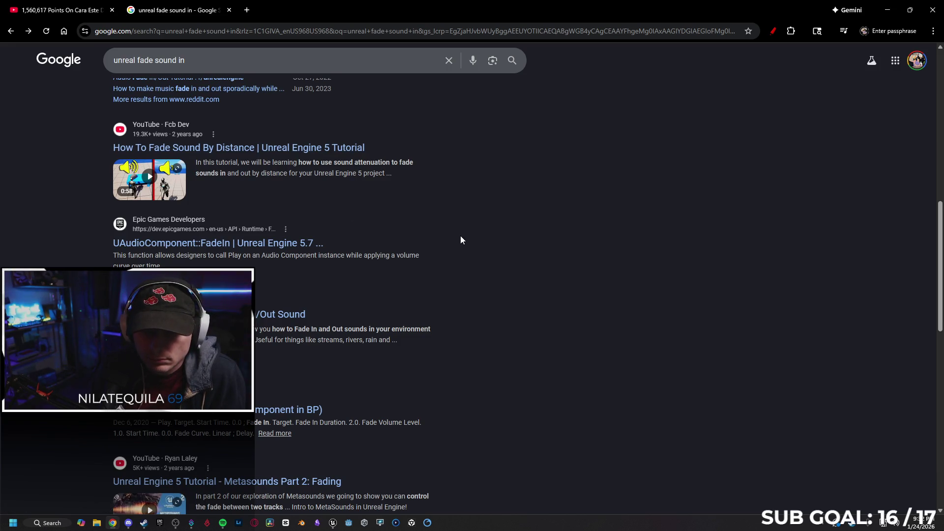
scroll(460, 236, down, 2)
click(259, 216)
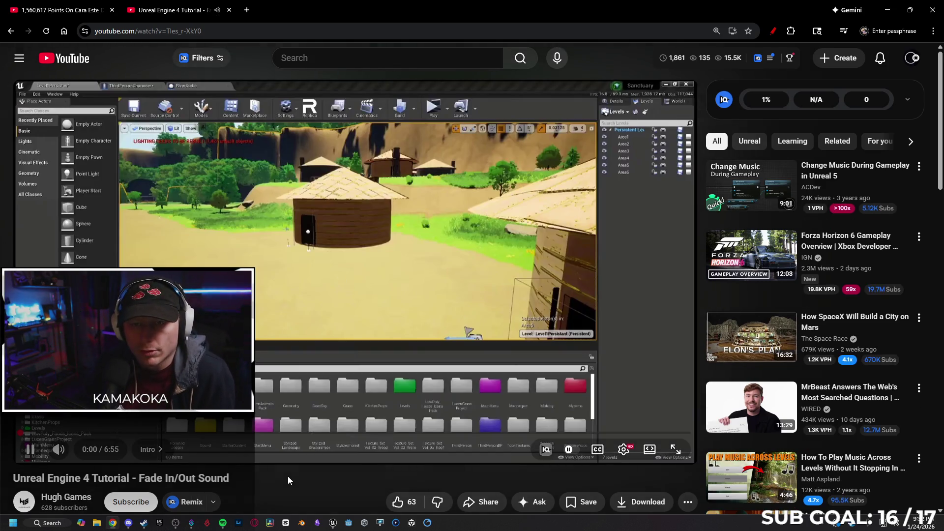
Skip the Fade In/Out Sound tutorial forward from about 1:07 to the 2:07 walking demo.
key(Right)
key(Right)
key(Right)
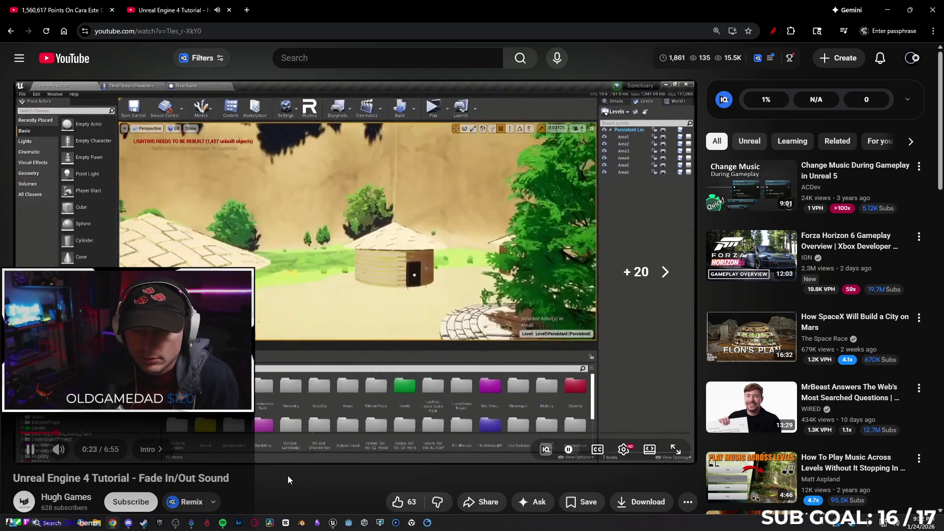
key(Right)
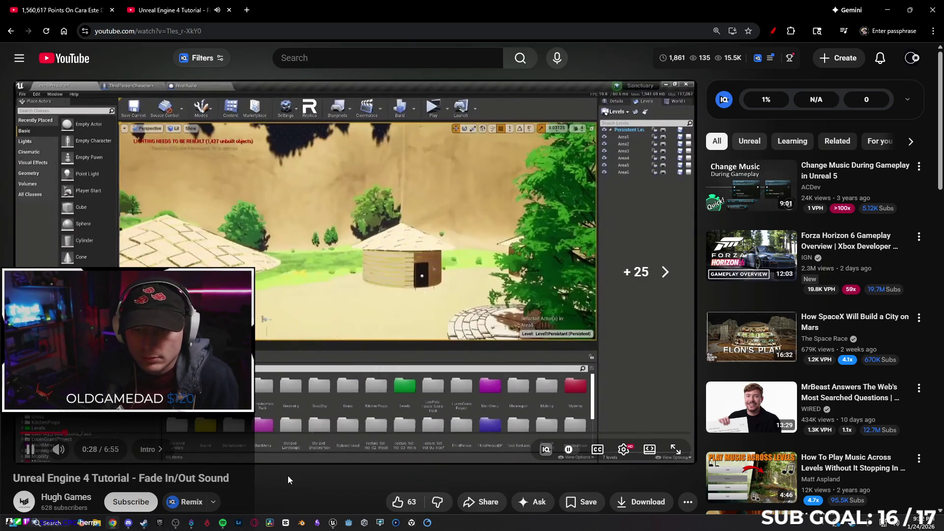
key(Right)
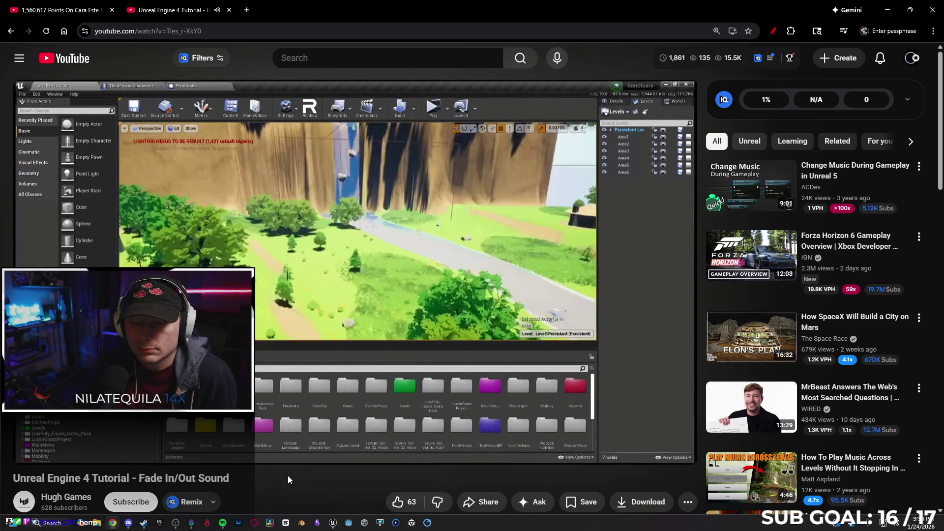
key(Right)
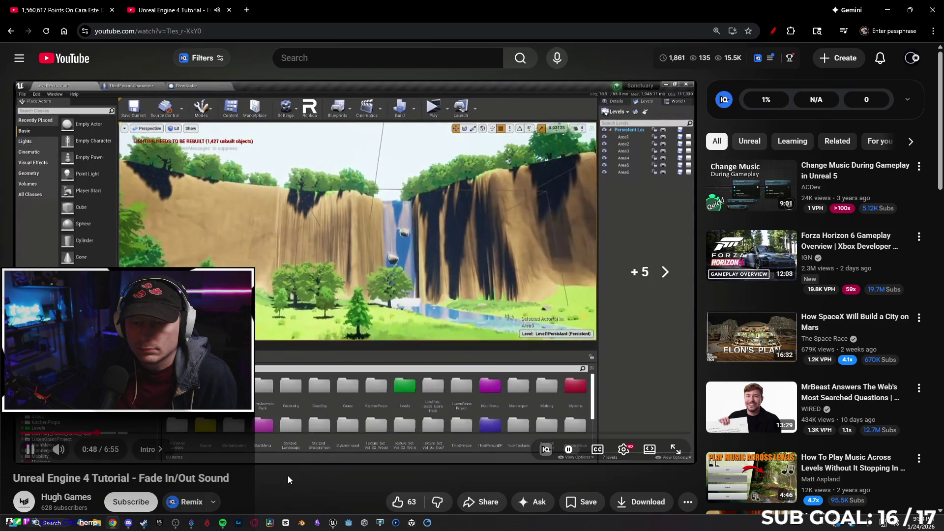
key(Right)
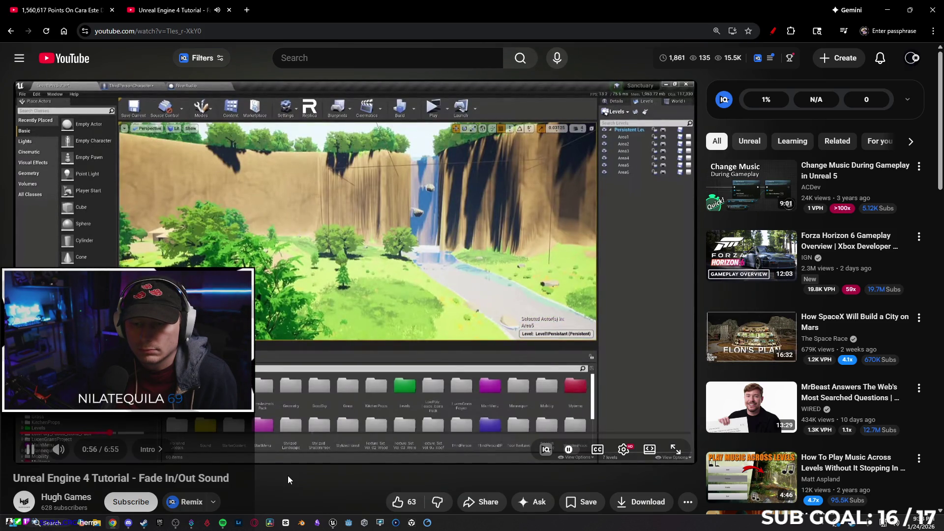
key(Right)
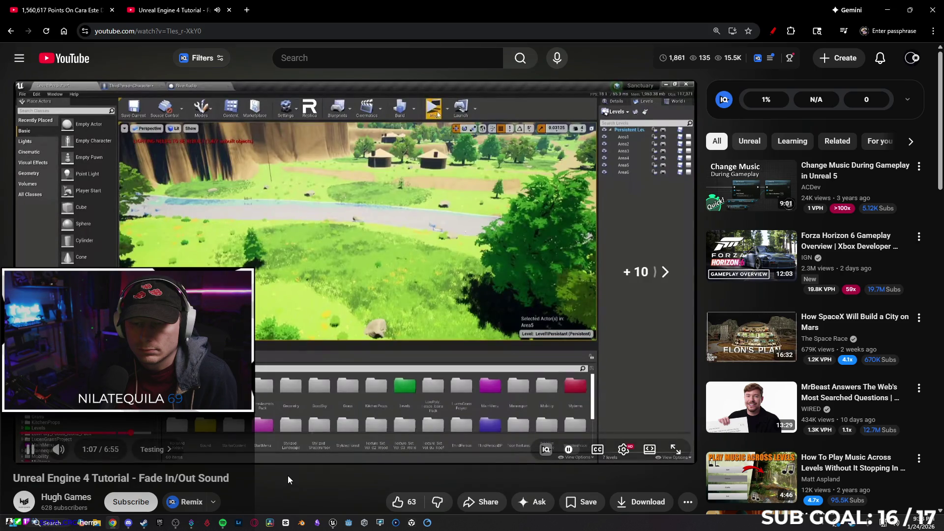
key(Right)
key(Right)
key(Right)
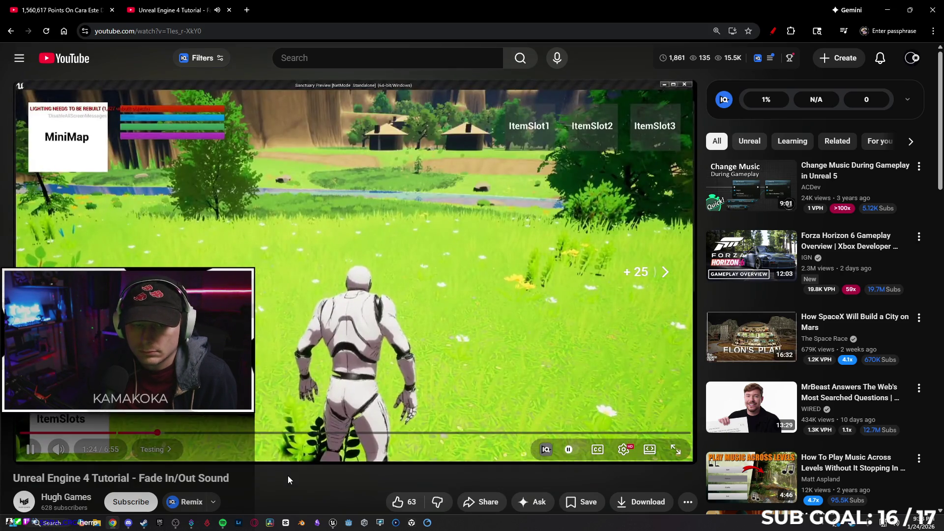
key(Right)
key(Right)
key(Right)
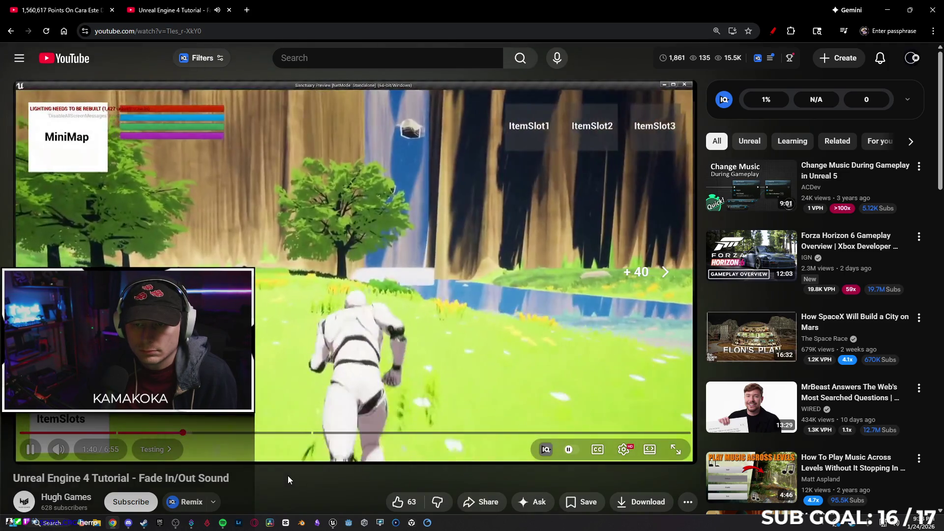
key(Right)
key(Right)
key(Right)
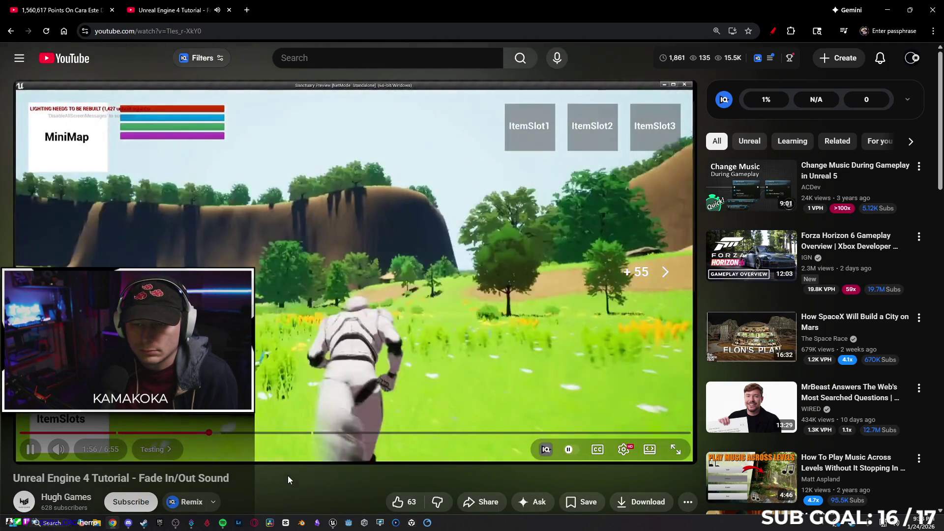
key(Right)
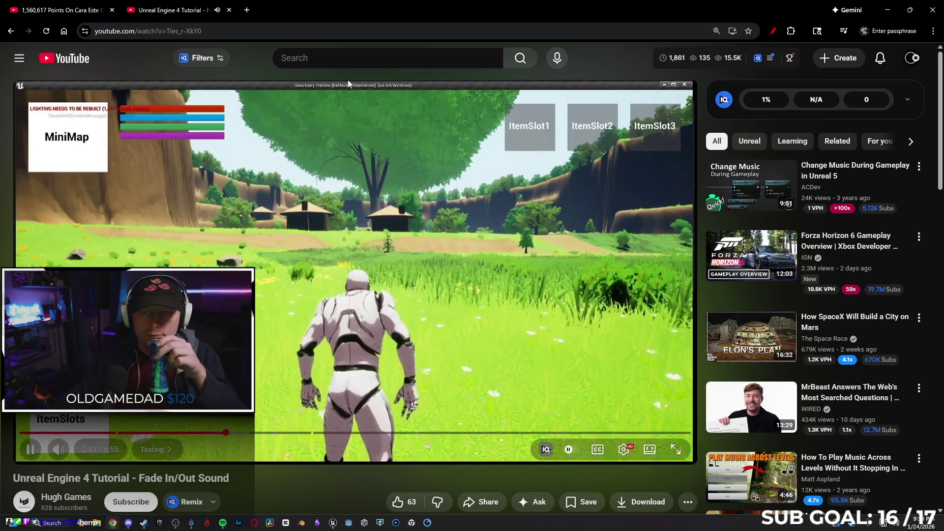
click(323, 56)
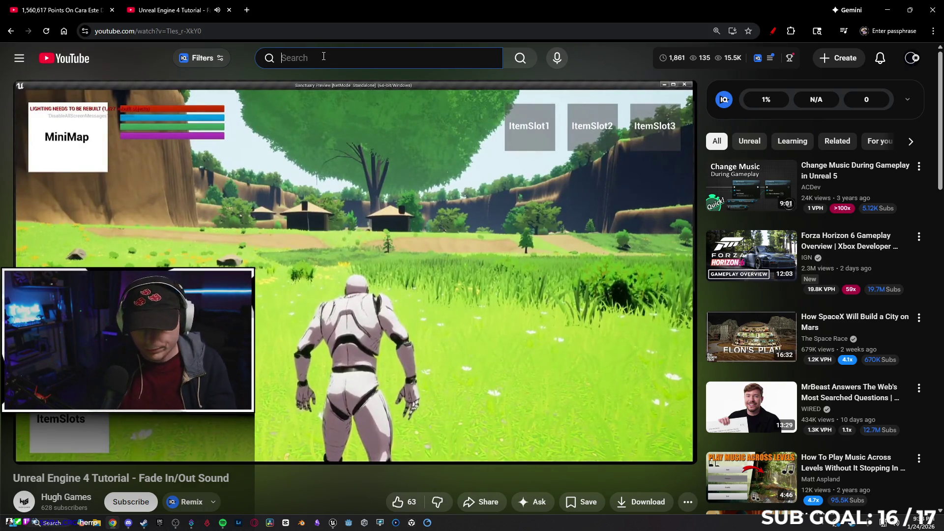
Search YouTube for 'fade ui sound unreal' and scroll down to the 'Metasounds Part 2: Fading' video.
text(fade ui sound unreal)
key(Return)
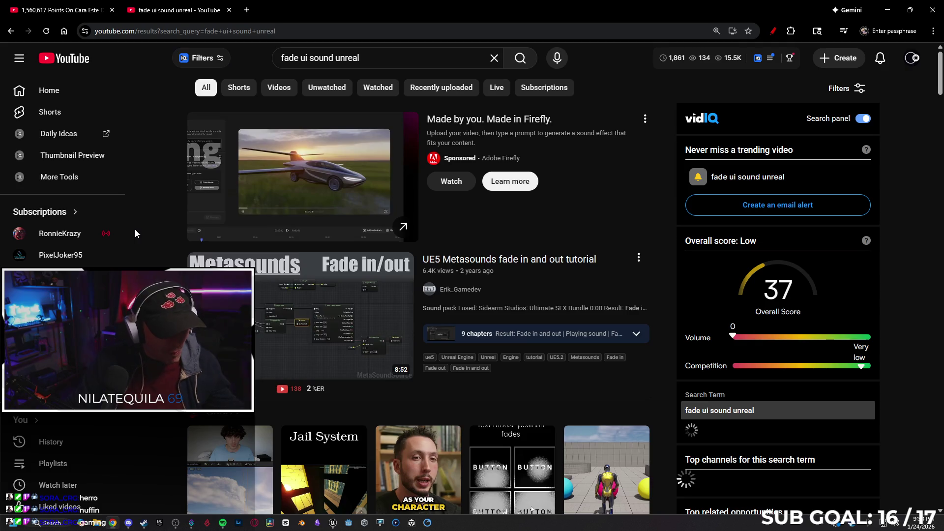
scroll(142, 231, down, 3)
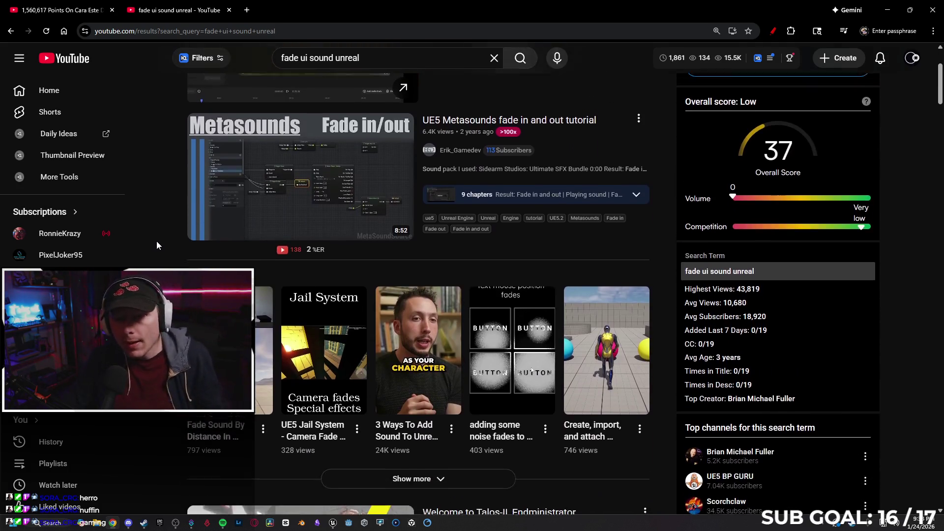
scroll(157, 241, up, 1)
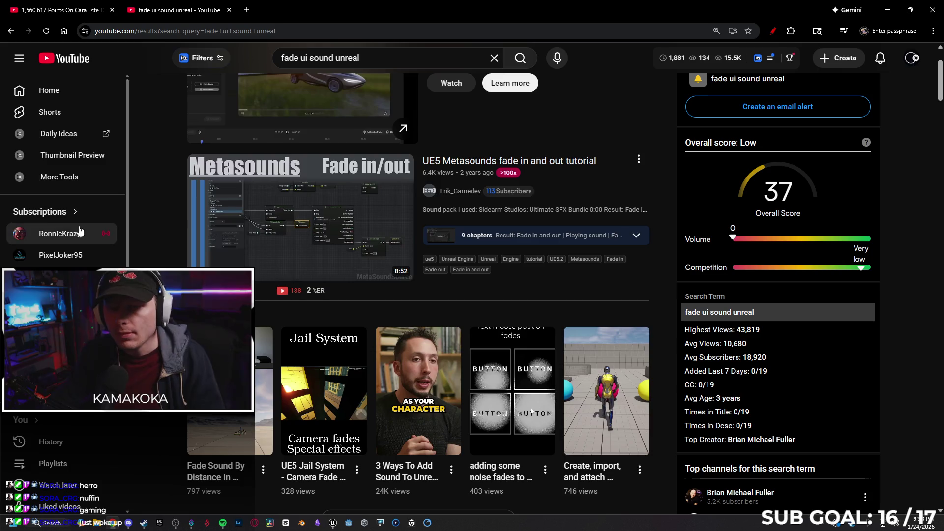
scroll(167, 213, down, 10)
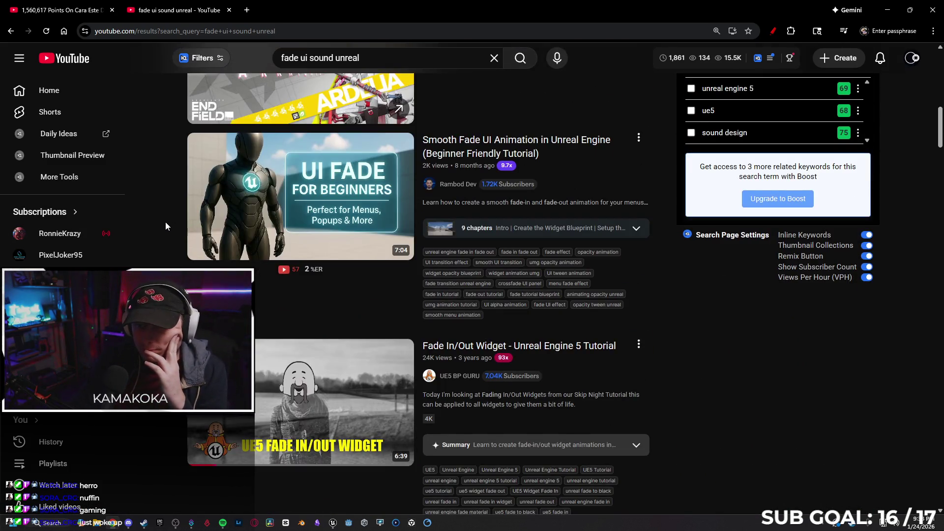
scroll(189, 247, down, 6)
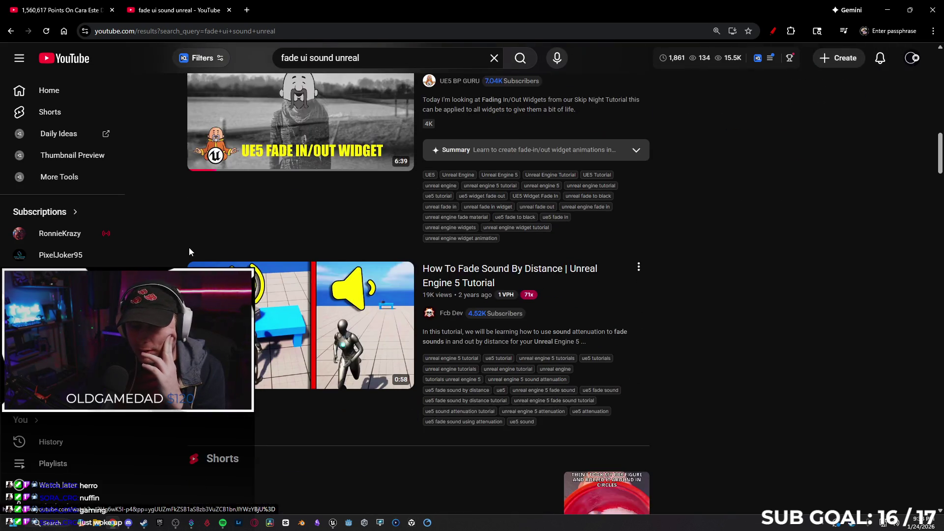
scroll(198, 214, down, 8)
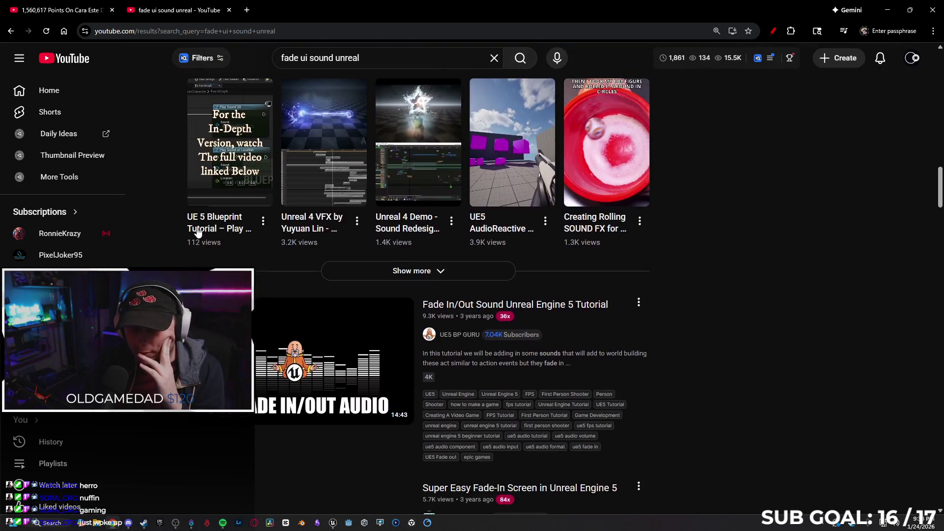
scroll(198, 231, down, 2)
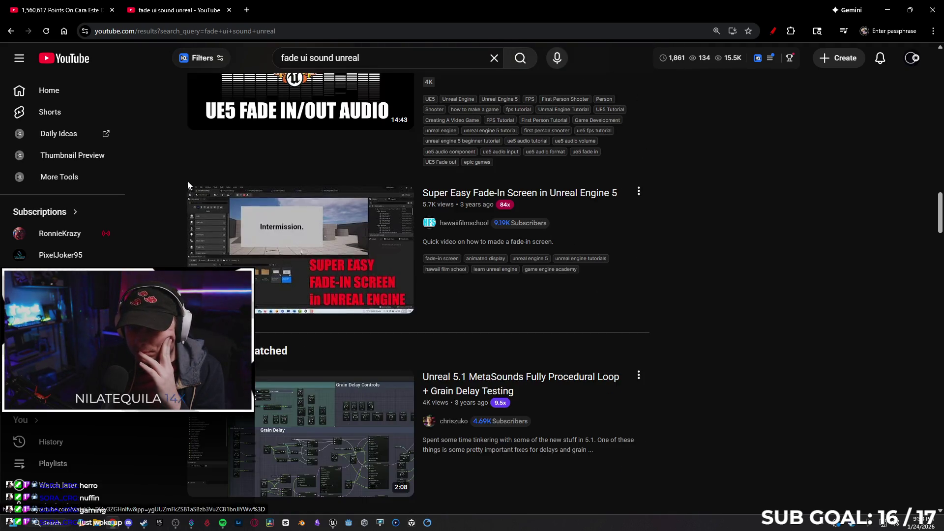
scroll(186, 160, down, 5)
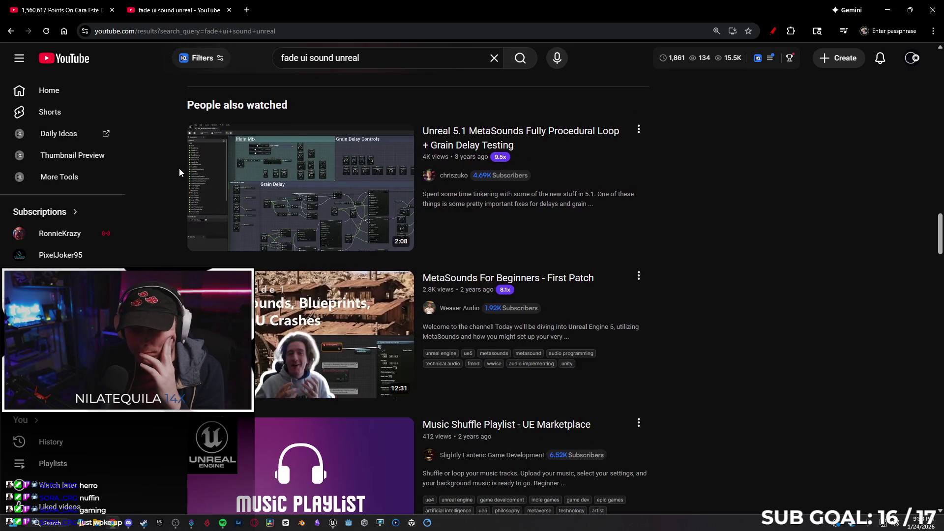
scroll(177, 177, down, 6)
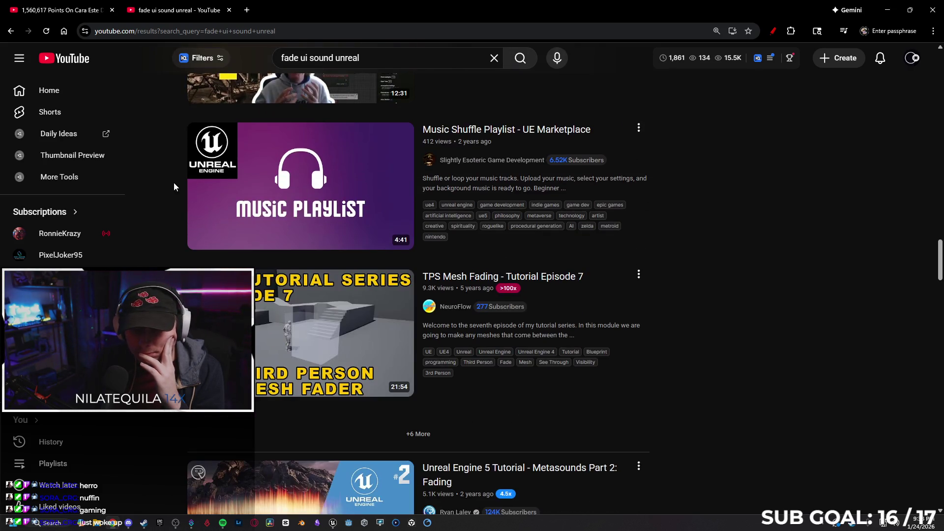
scroll(175, 184, down, 4)
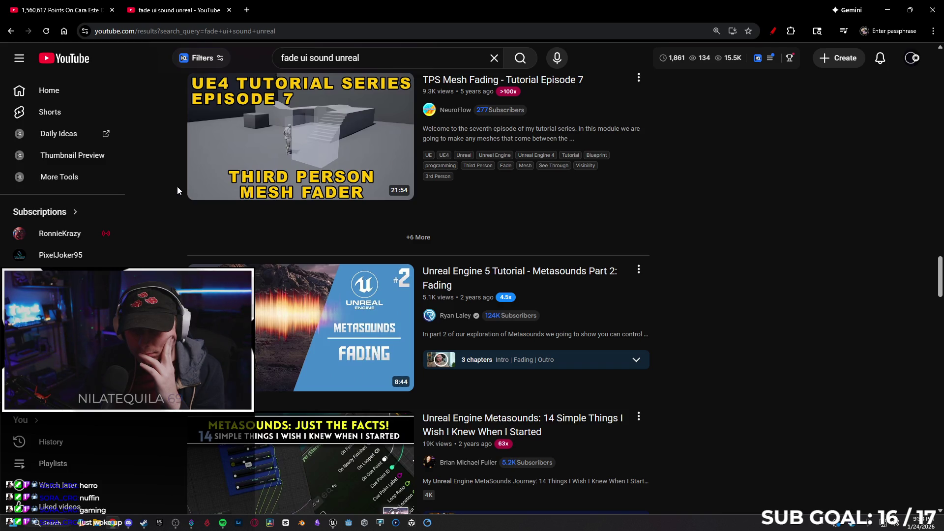
scroll(177, 186, down, 1)
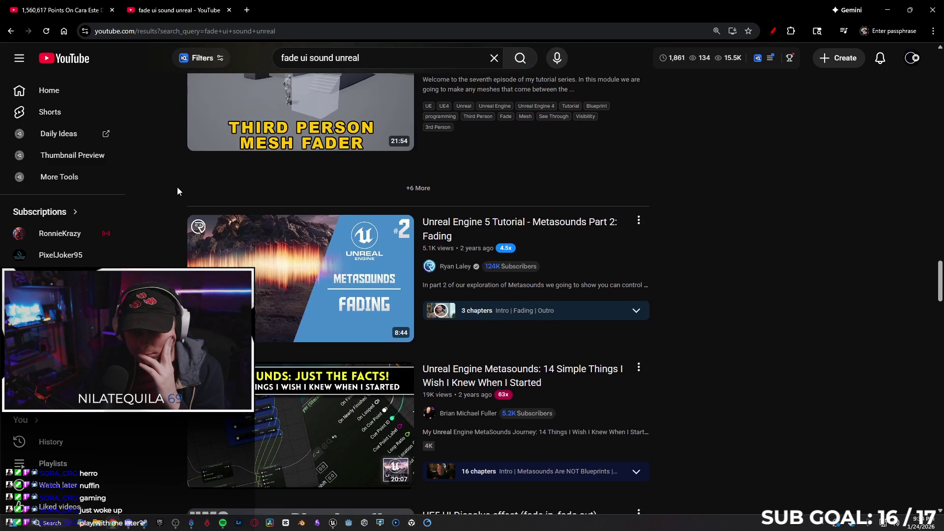
Play 'Metasounds Part 2: Fading' briefly, skip ahead 10 seconds, then return to the results' top.
click(230, 244)
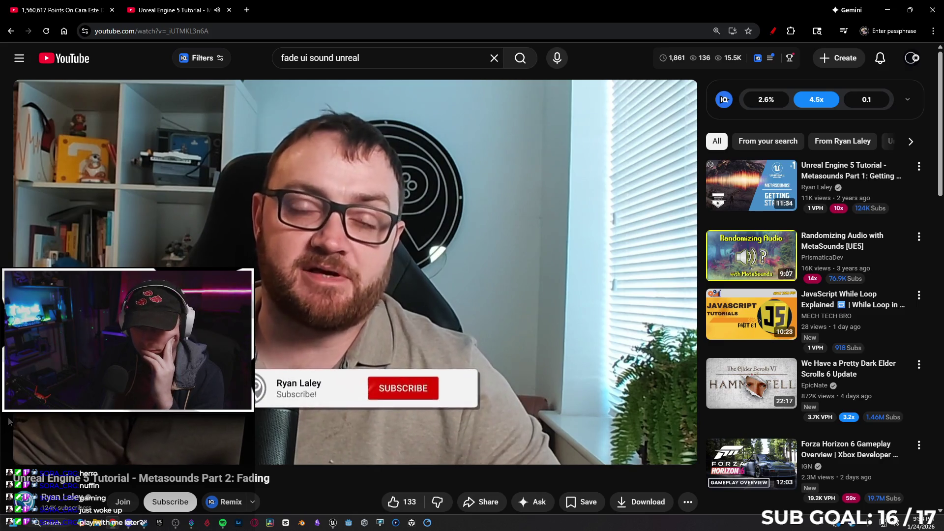
key(l)
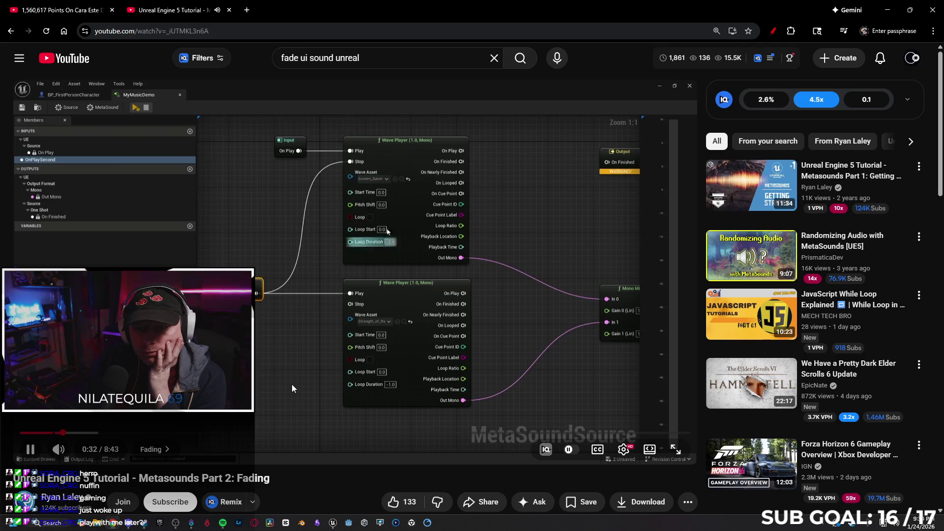
key(alt+Left)
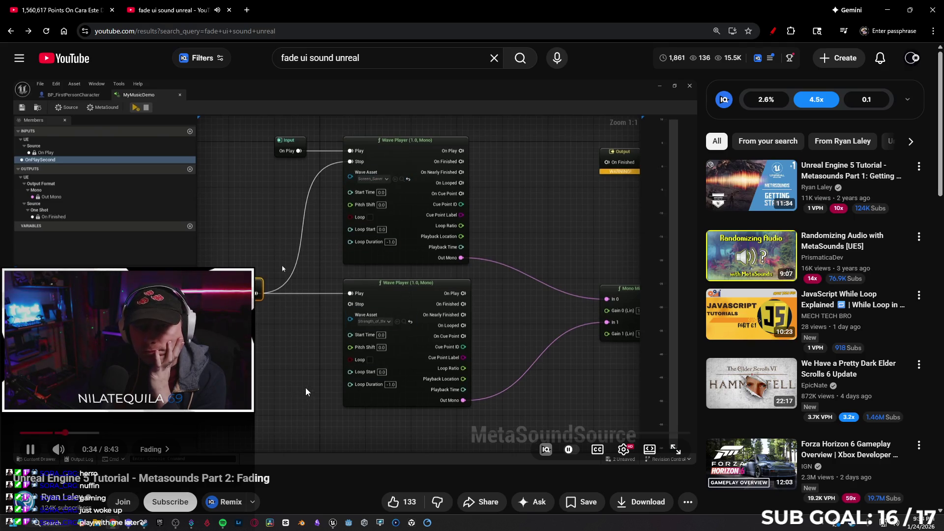
scroll(273, 390, up, 5)
scroll(268, 386, up, 20)
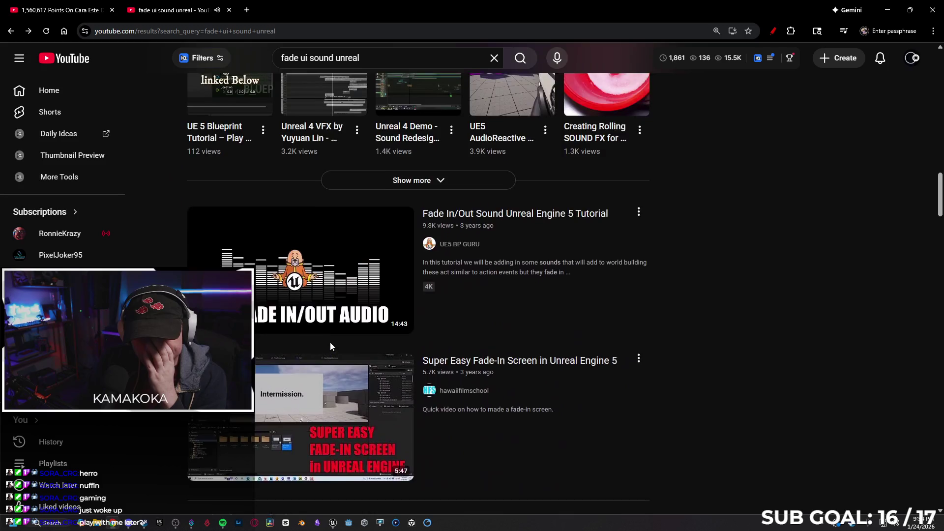
scroll(320, 339, up, 10)
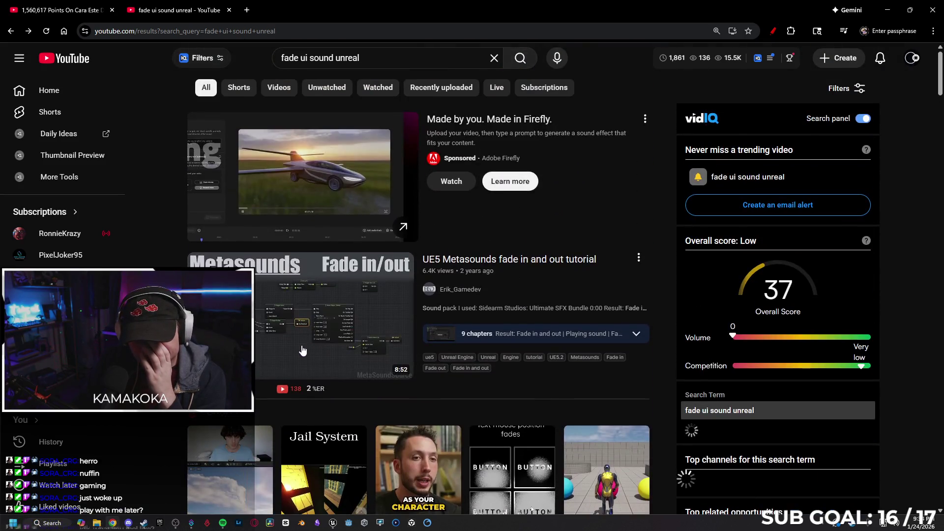
Watch the 'UE5 Metasounds fade in and out tutorial', then close its tab.
click(324, 310)
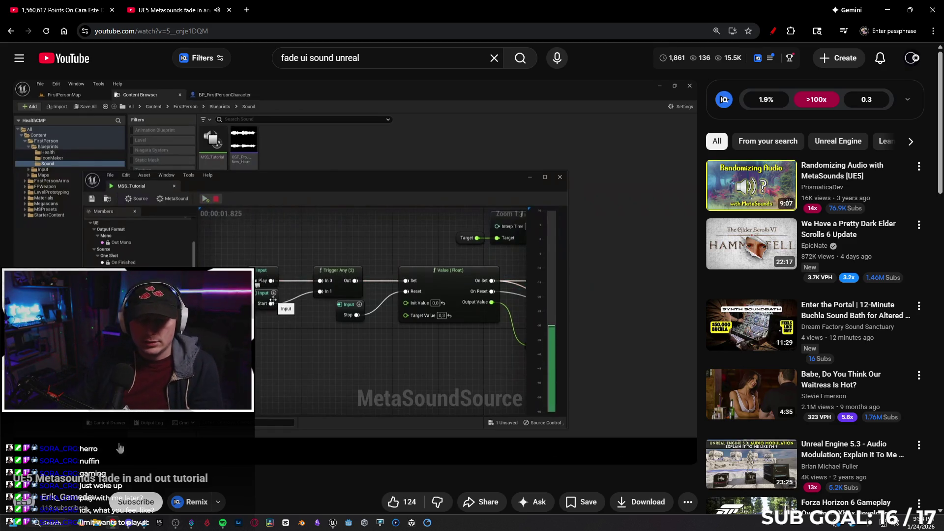
click(230, 10)
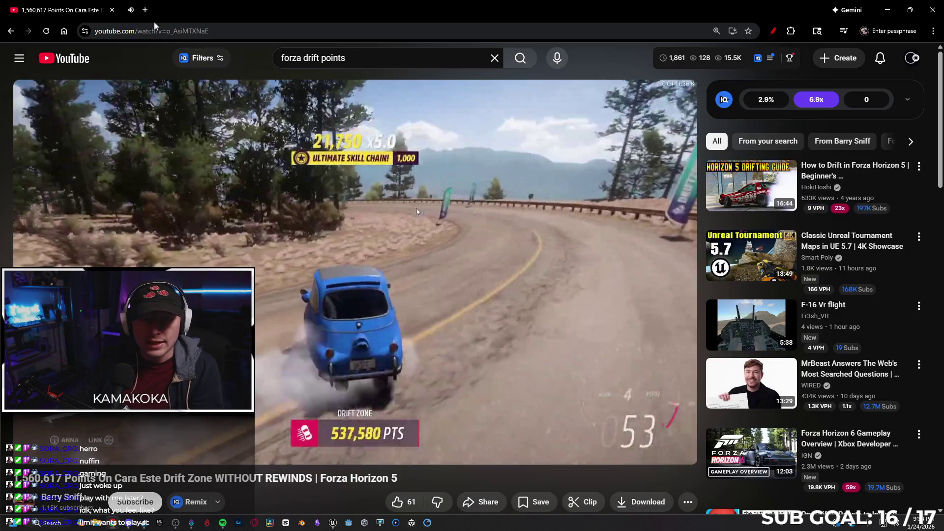
In a new tab, search Google for 'gemini' and open the Google Gemini result.
click(129, 10)
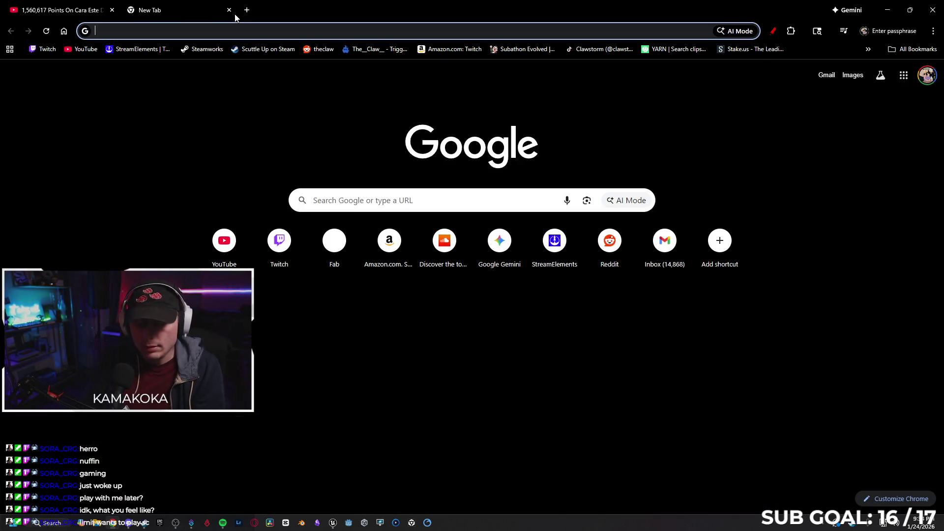
text(unreal)
key(BackSpace)
key(Escape)
text(gemini)
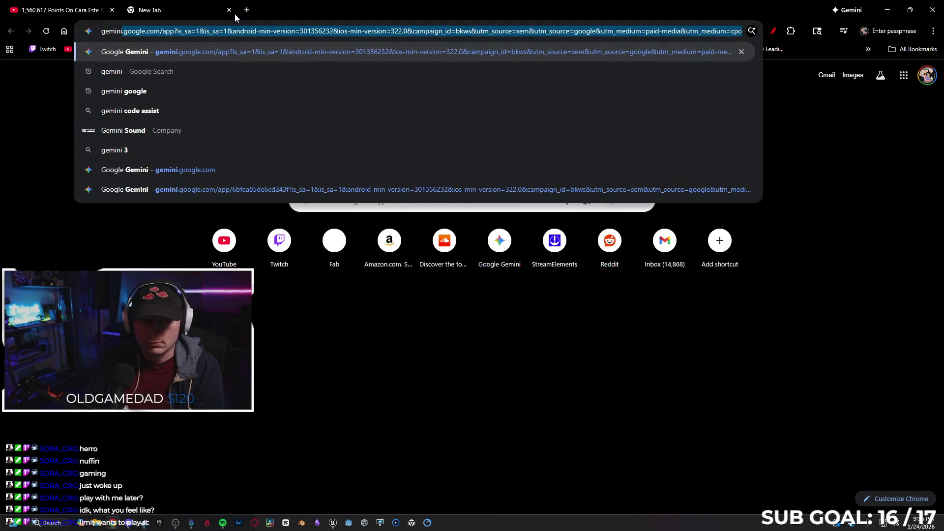
key(Delete)
key(Return)
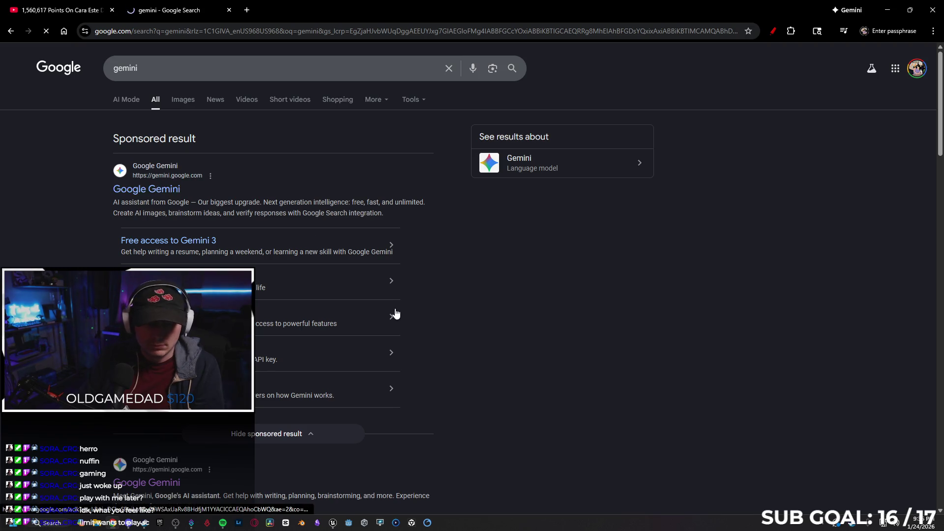
click(395, 313)
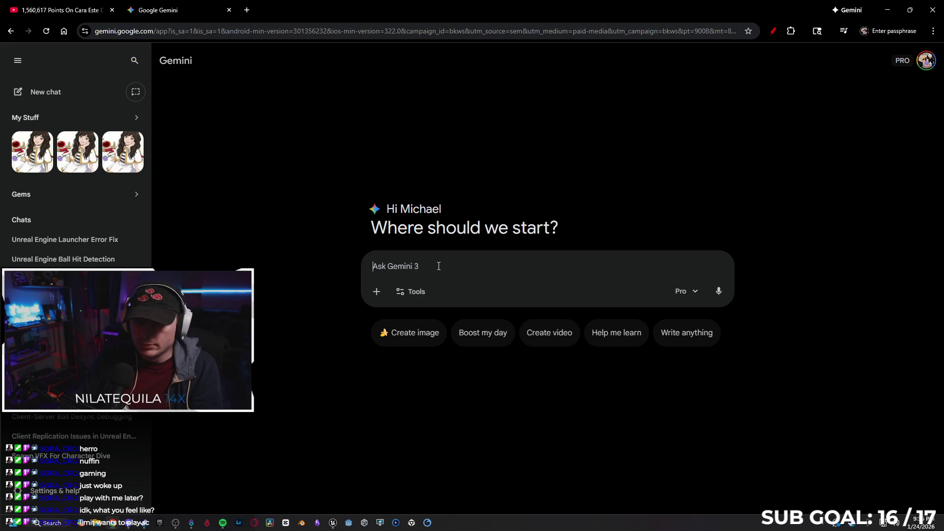
Send Gemini a question on fading or changing the speed of the score tally audio using Unreal 5.7.
text(i have a tally )
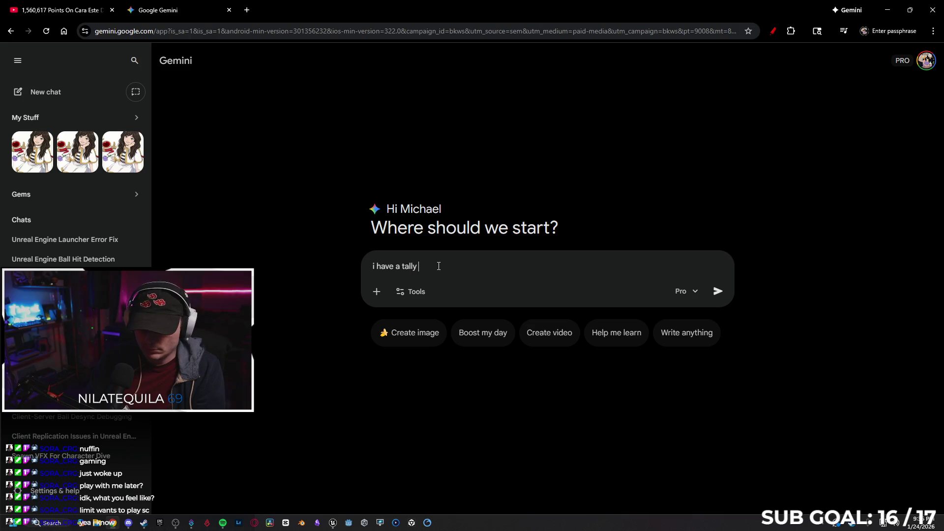
text(system that)
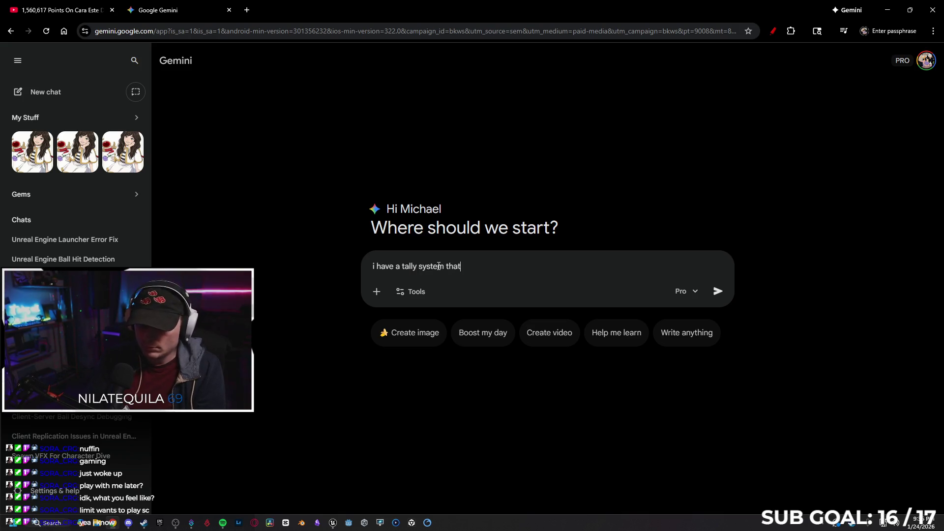
text( plays whe)
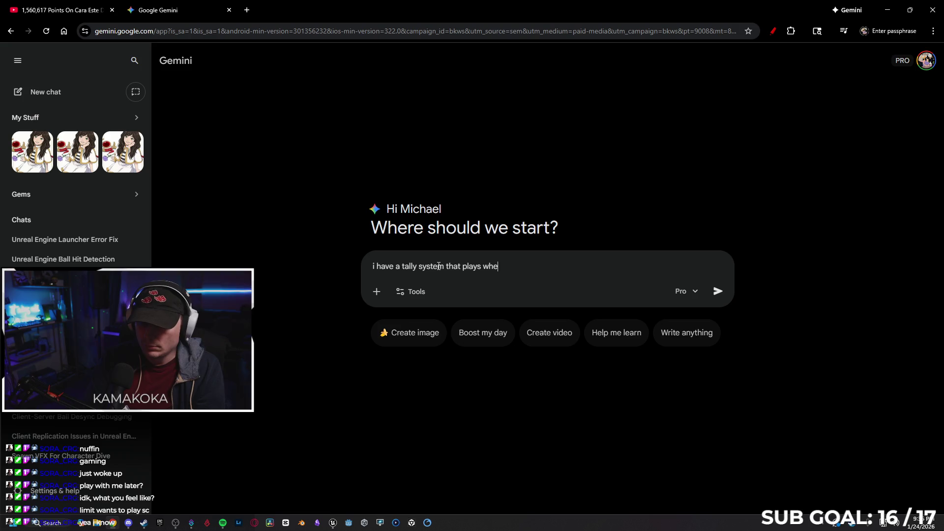
text(n my player gets a)
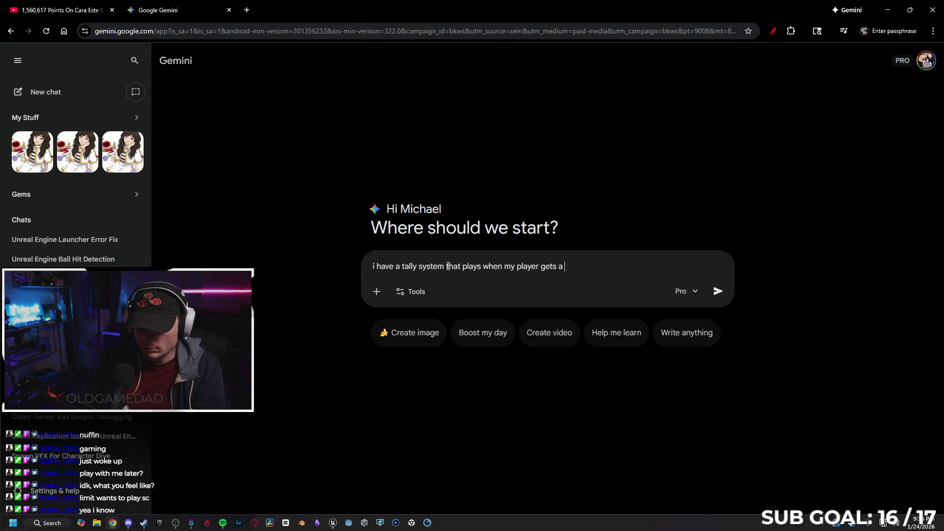
drag(444, 265, 418, 268)
text(audio)
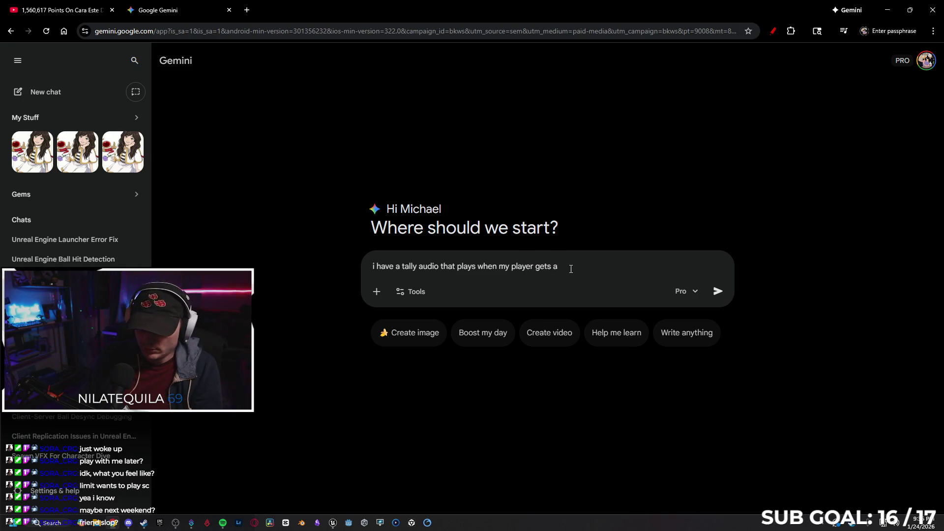
text(sc)
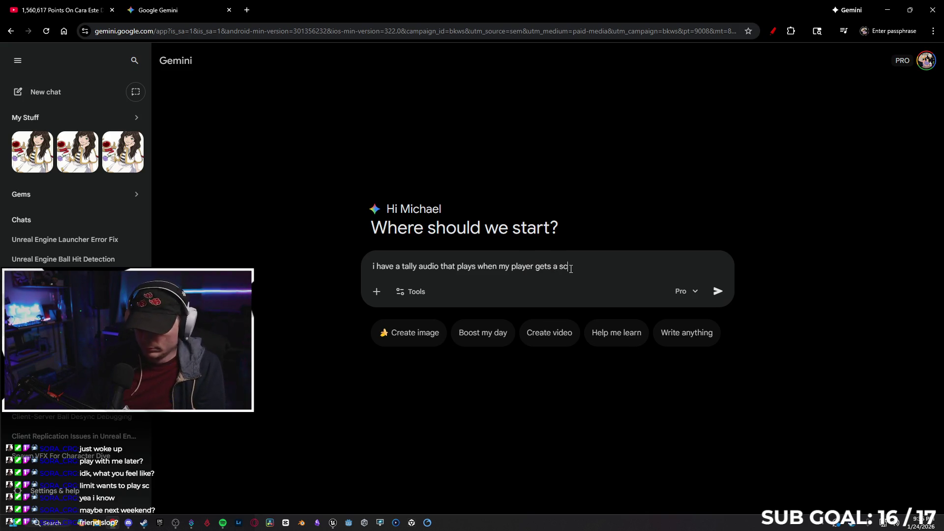
text( but it is )
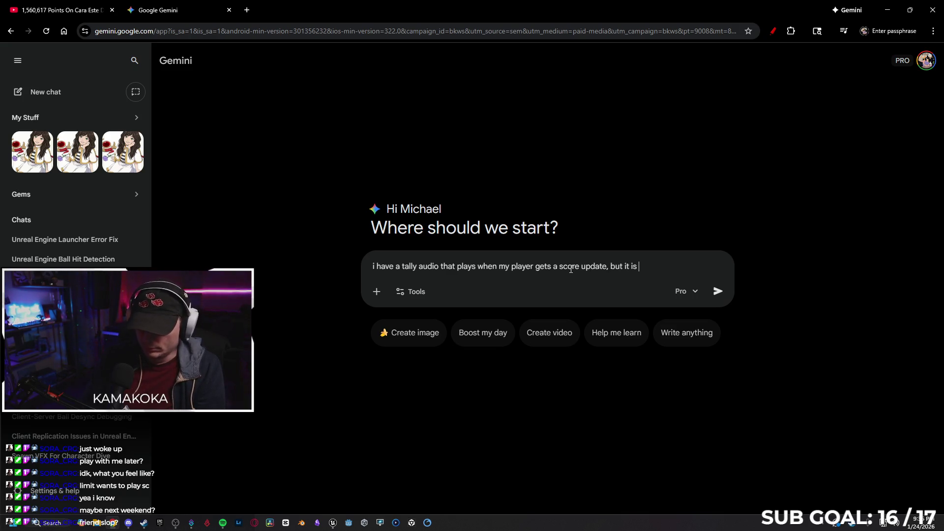
text(harsh when it)
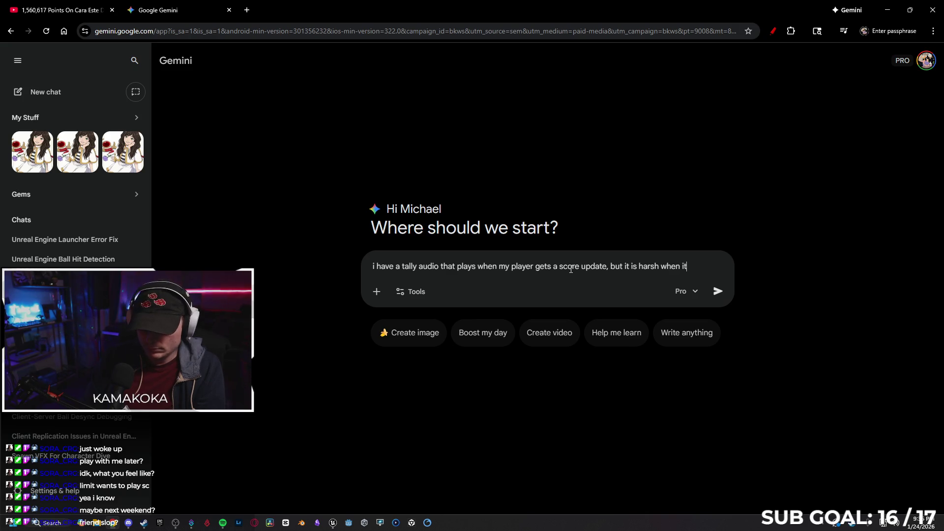
text( stops)
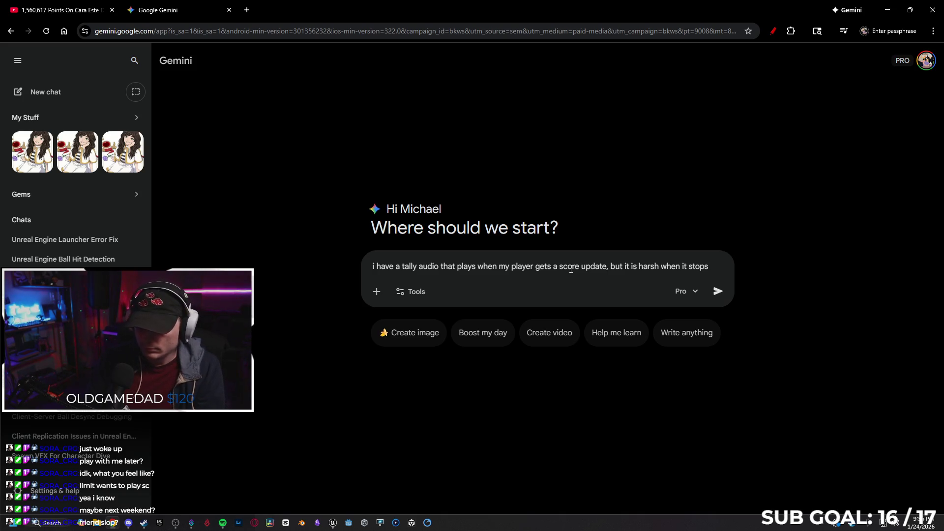
text(/starts. Can I)
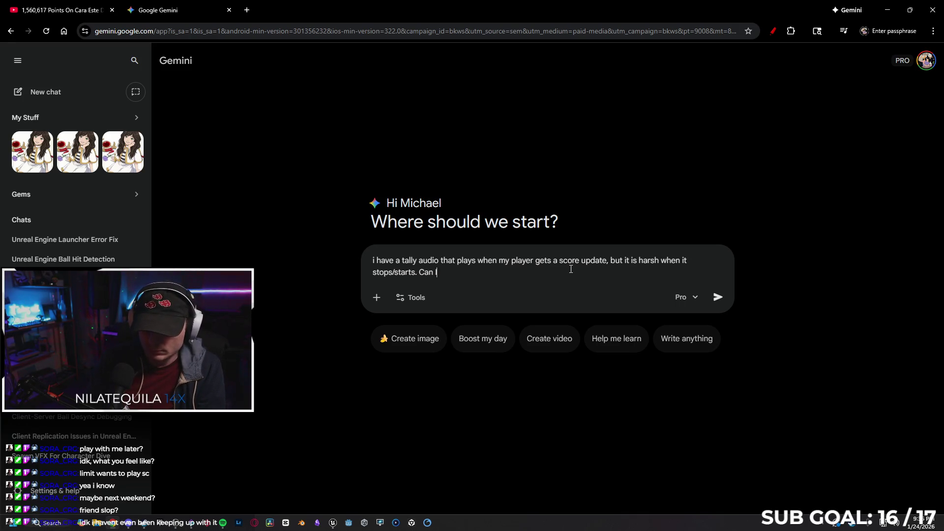
text( change )
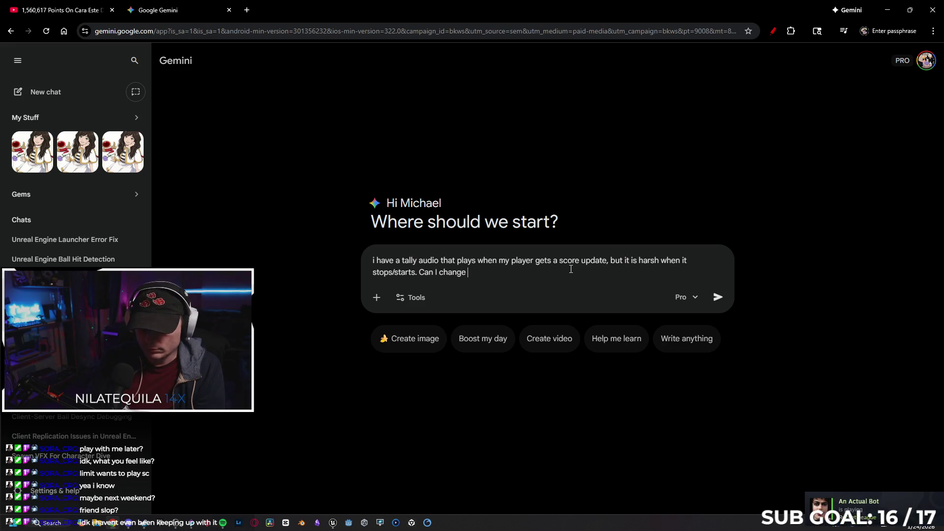
text(the )
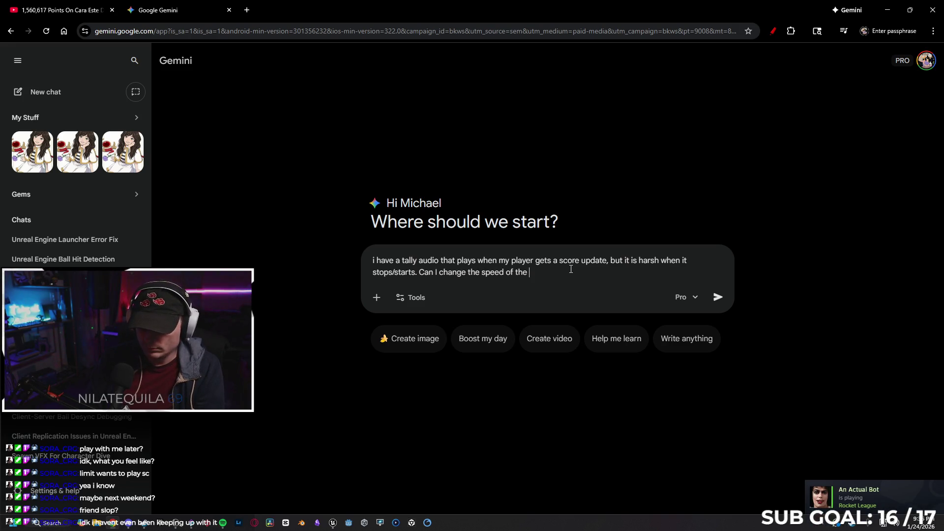
text(spee the somak)
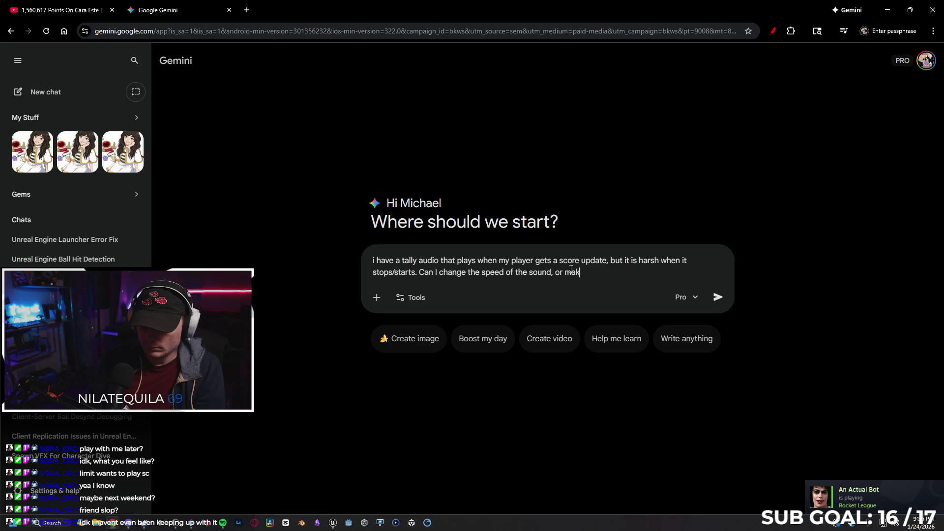
text(fade )
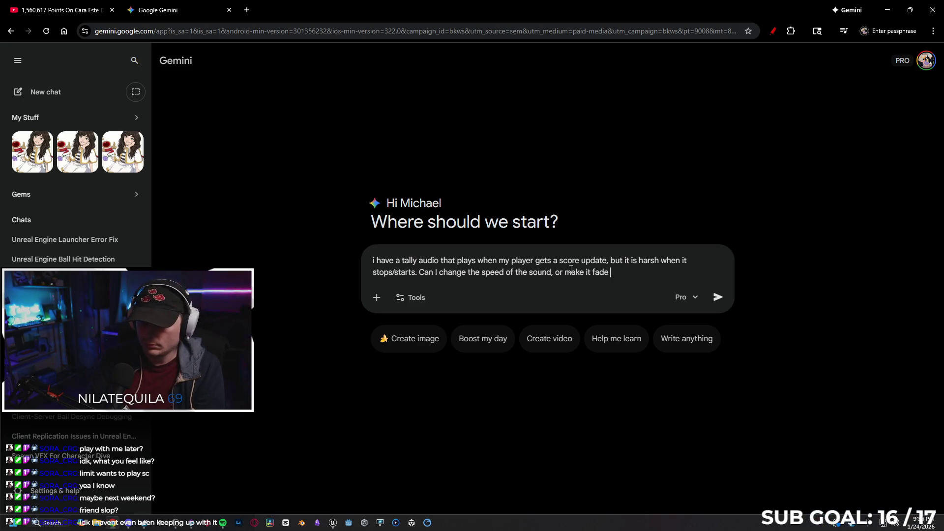
text(in and out)
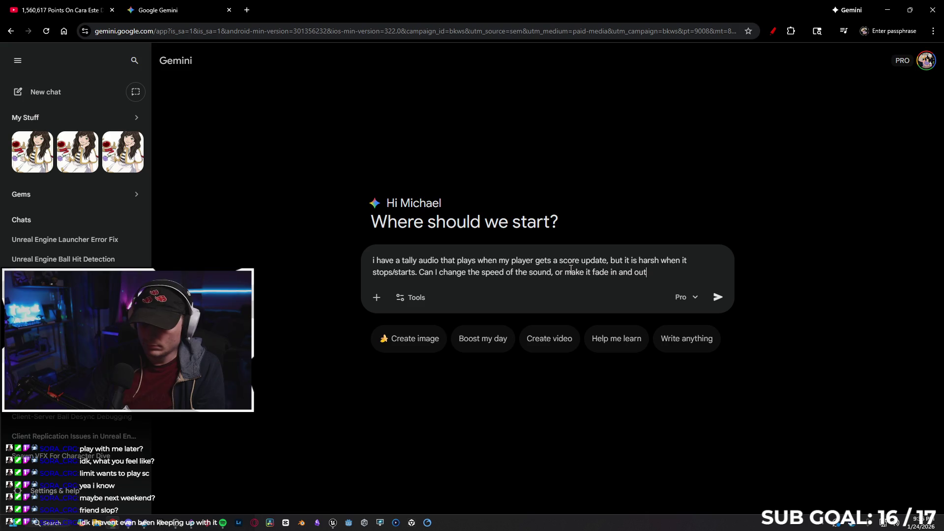
text(, using blueprints?)
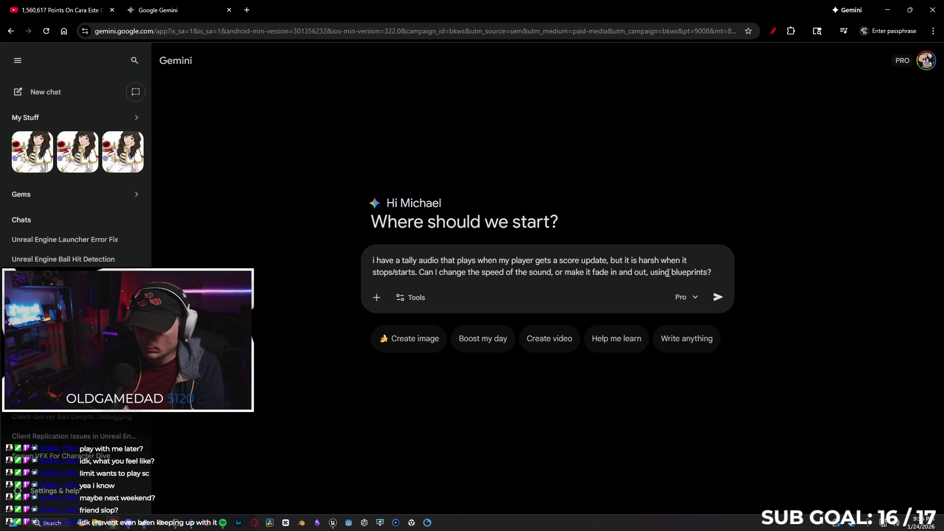
text(using unr)
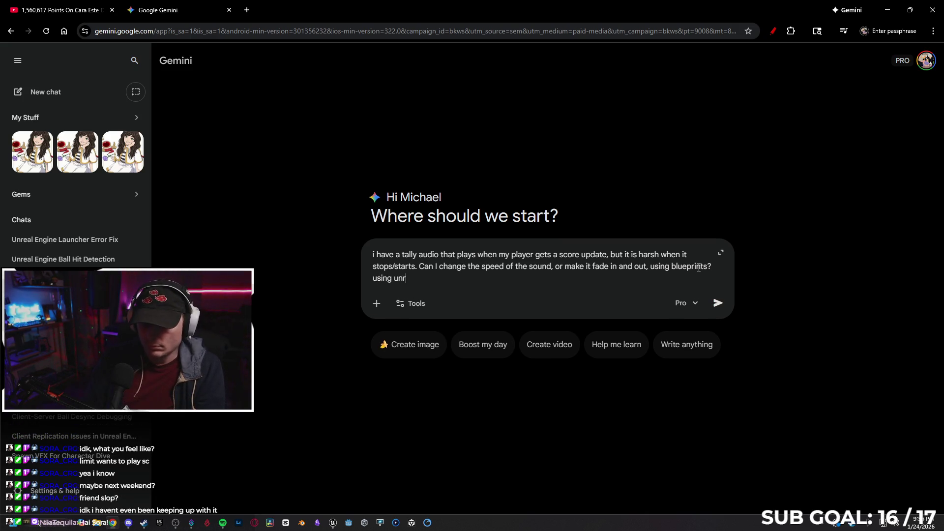
text(eal 5.7)
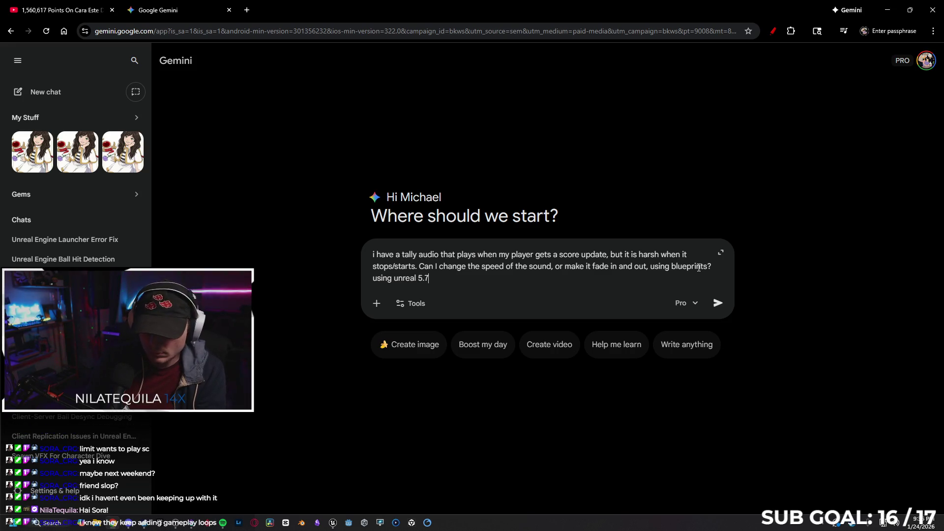
key(Return)
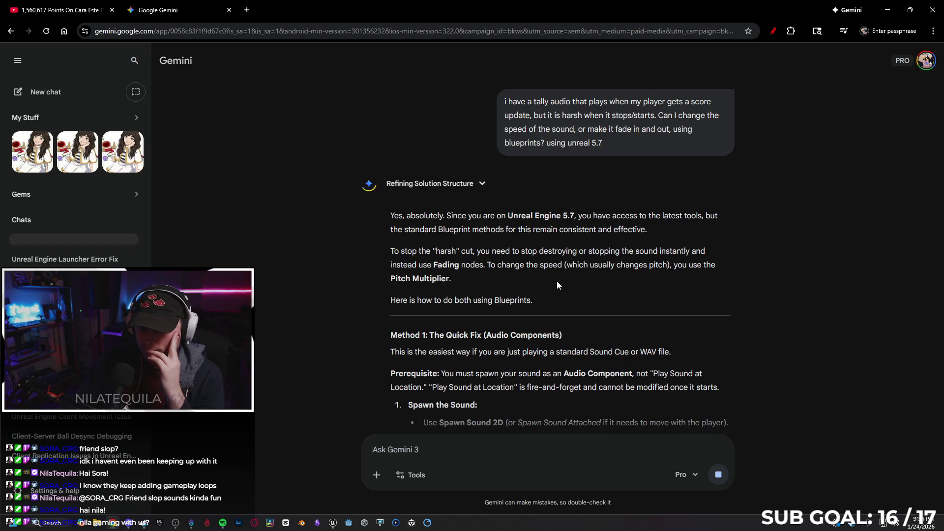
Scroll through Gemini's Method 1 answer to the Fade In and Fade Out steps, then return to the blueprint.
scroll(557, 281, down, 3)
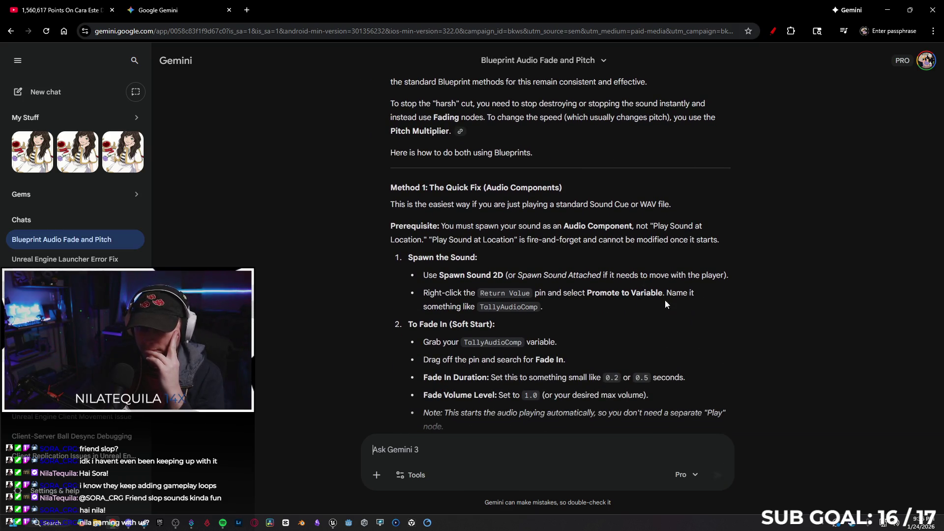
scroll(766, 295, down, 1)
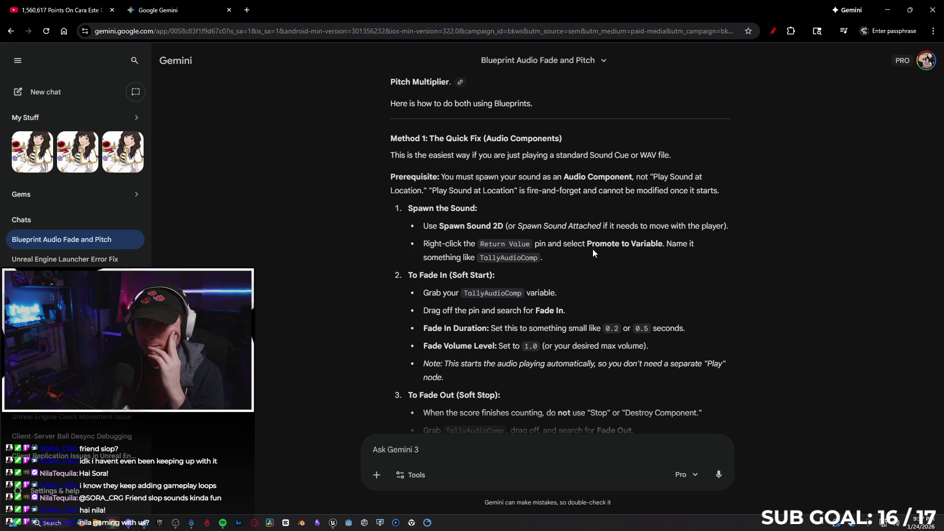
click(112, 523)
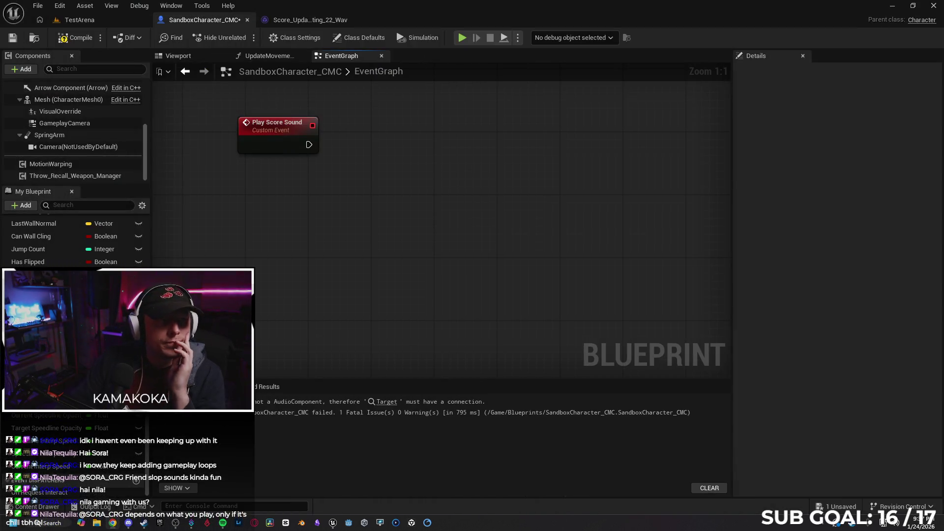
Add a Spawn Sound 2D node after Play Score Sound that plays the Score_Updates sound.
drag(308, 144, 356, 154)
text(spawn sound)
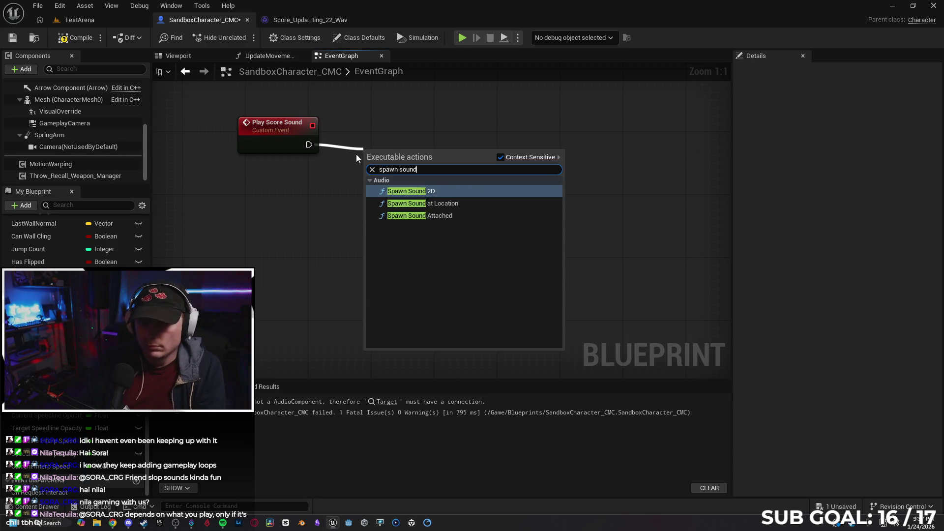
key(Return)
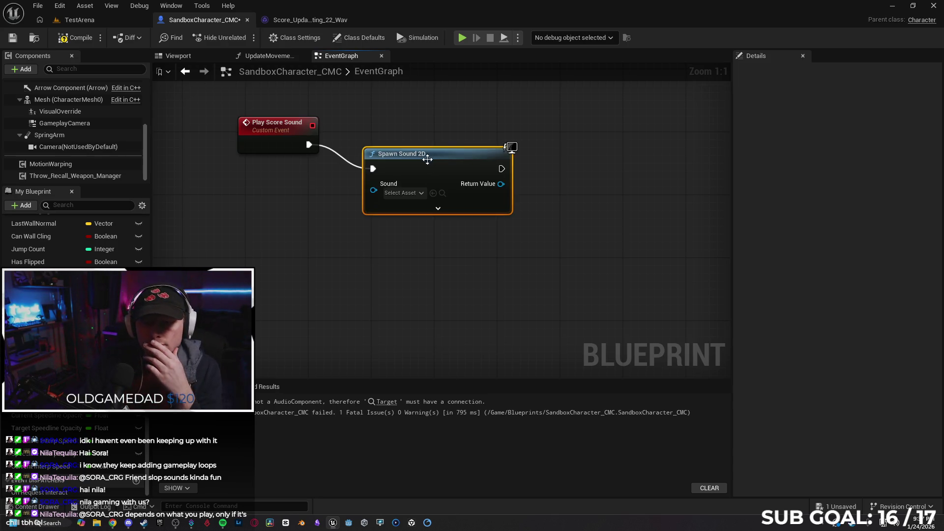
drag(427, 159, 427, 135)
click(438, 170)
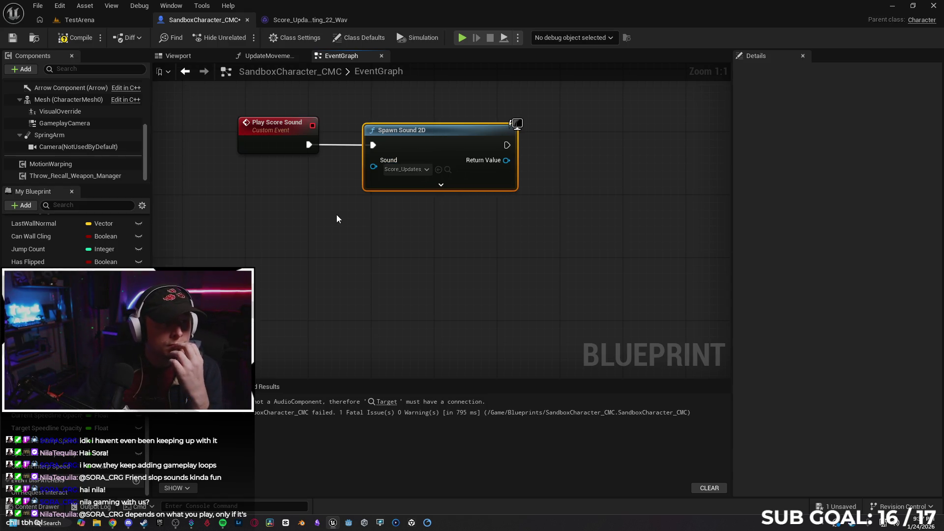
Promote the spawned sound's Return Value to a new variable named ScoreSound.
right_click(486, 160)
click(526, 190)
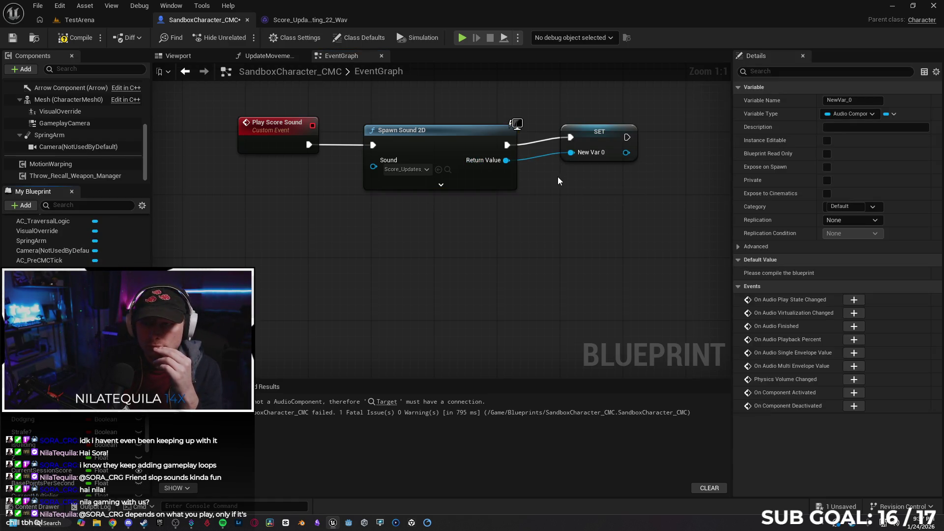
drag(589, 144, 588, 146)
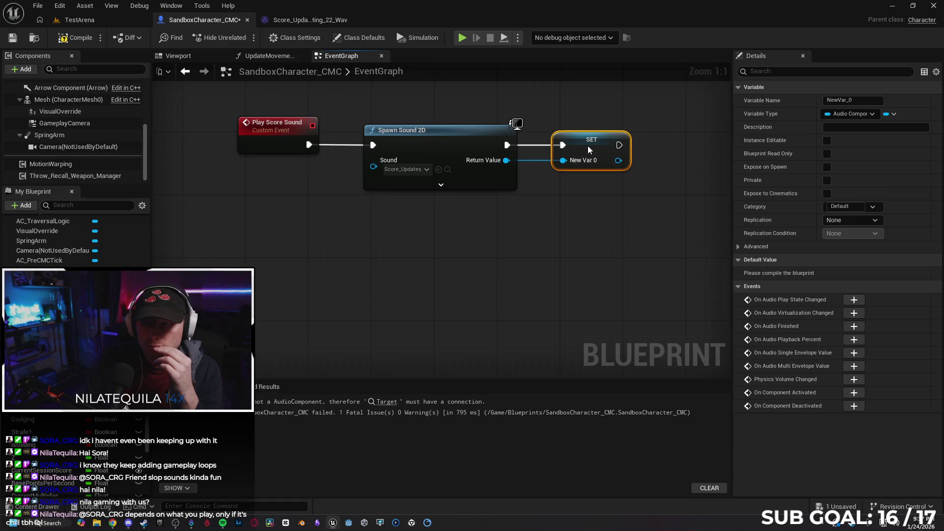
click(860, 101)
text(ScoreSound)
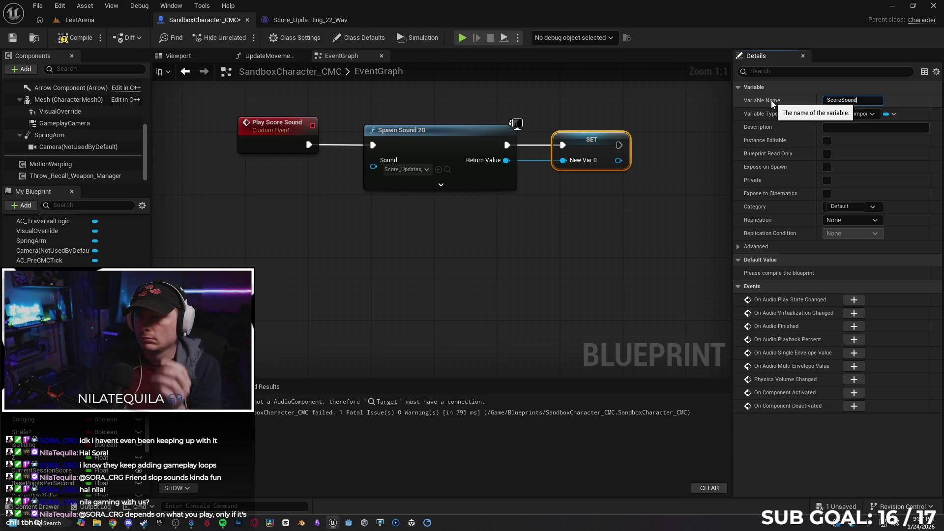
key(Return)
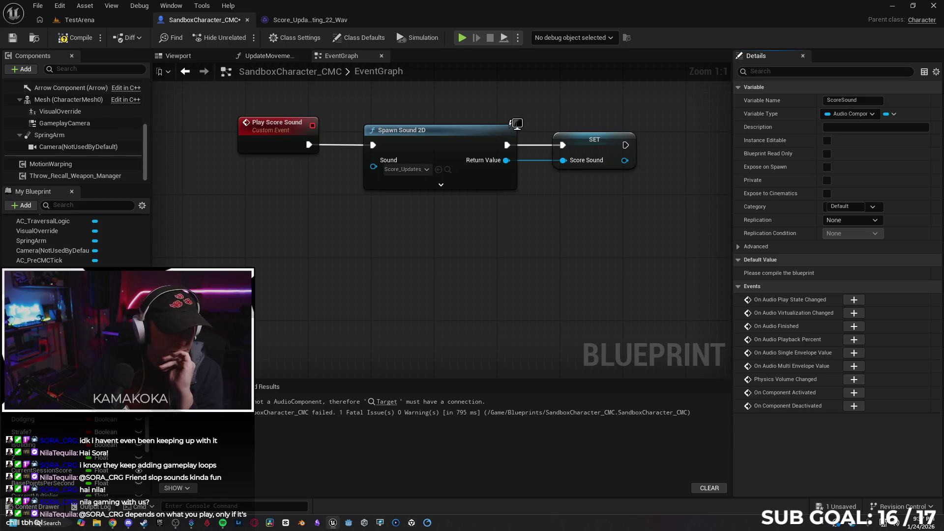
scroll(74, 236, up, 2)
Add a Score Sound getter feeding a Fade In node with a 0.5 duration, and expand its advanced pins.
drag(44, 285, 231, 264)
click(236, 261)
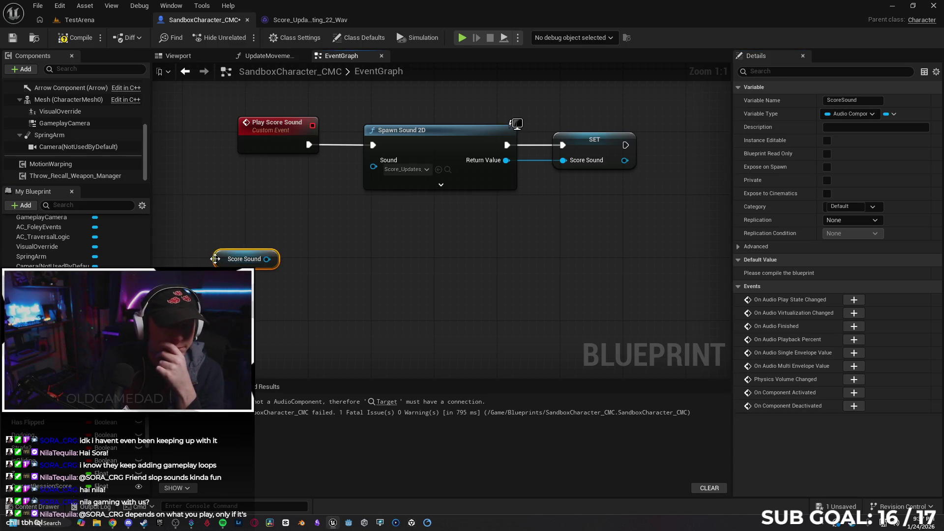
drag(266, 259, 313, 270)
text(fade in)
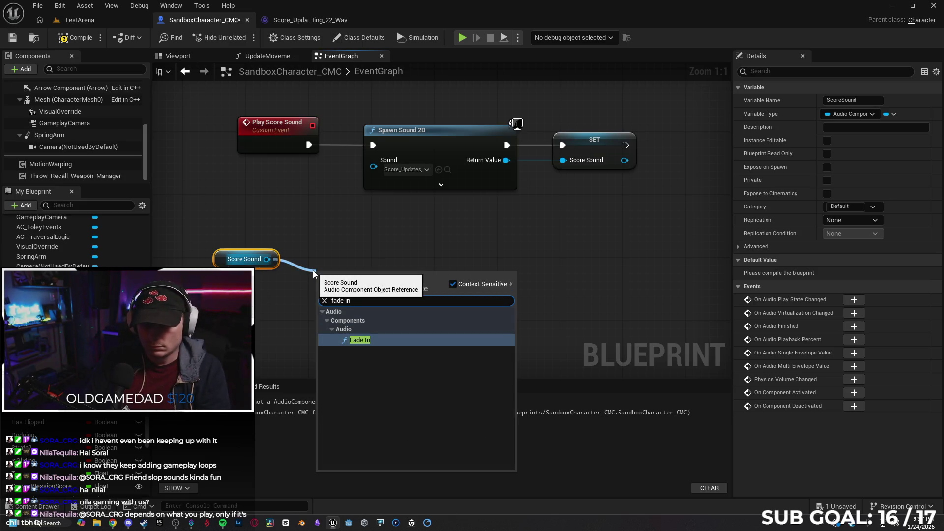
key(Return)
drag(371, 277, 364, 246)
click(378, 285)
text(0.5)
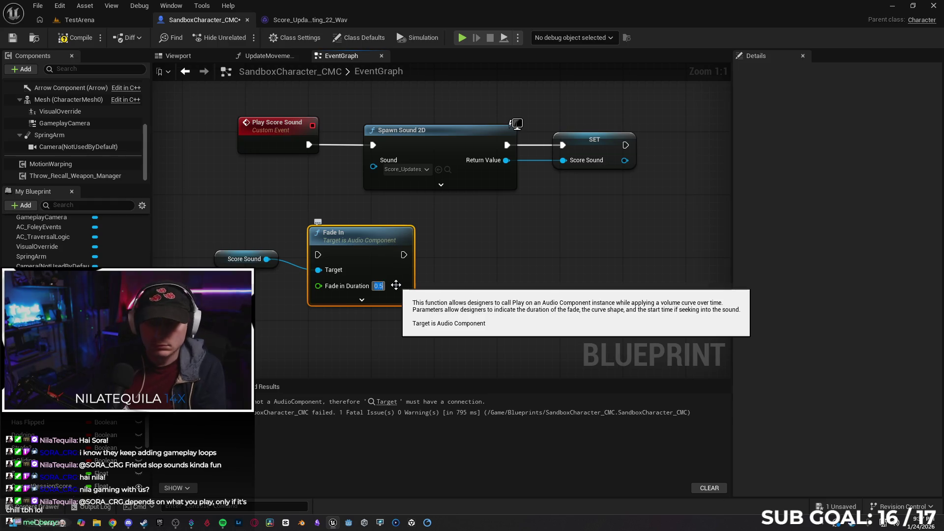
drag(252, 139, 205, 139)
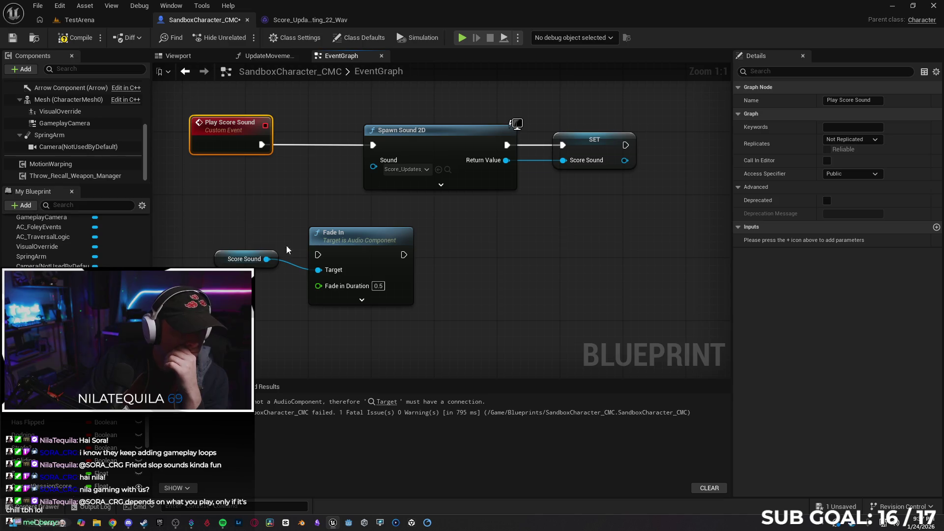
click(366, 299)
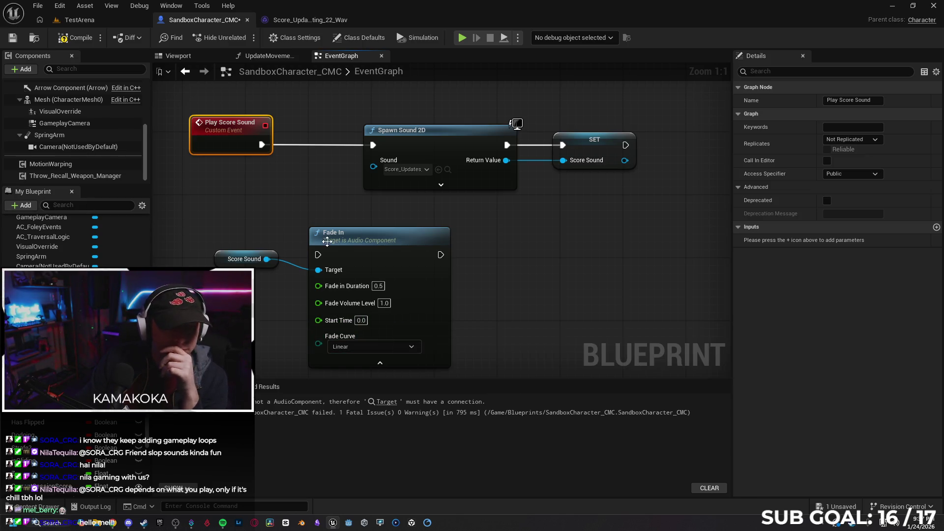
mouse_move(494, 263)
mouse_down()
mouse_move(467, 272)
mouse_move(453, 247)
mouse_up()
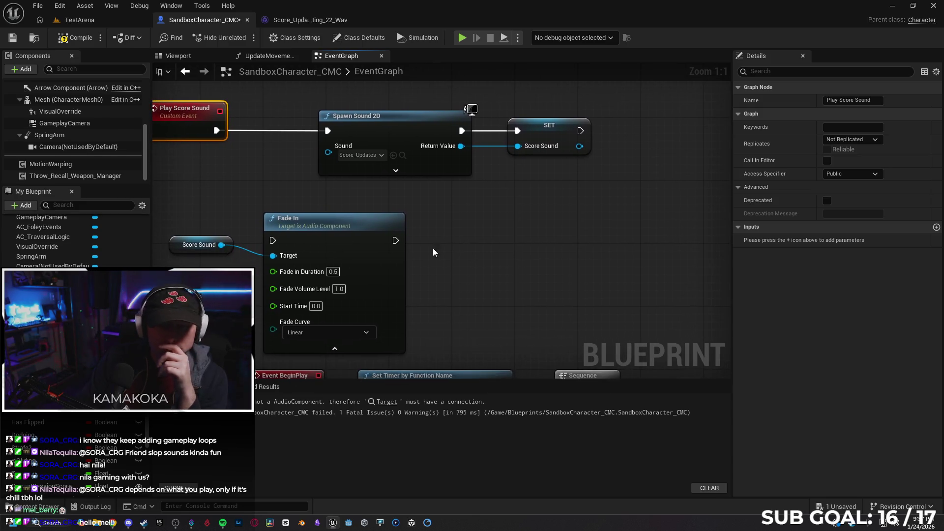
Add a second Score Sound getter with a Fade Out node set to a 0.5 duration.
mouse_move(44, 498)
mouse_down()
mouse_move(565, 242)
mouse_move(541, 231)
mouse_move(651, 218)
mouse_up()
click(566, 240)
text(fade)
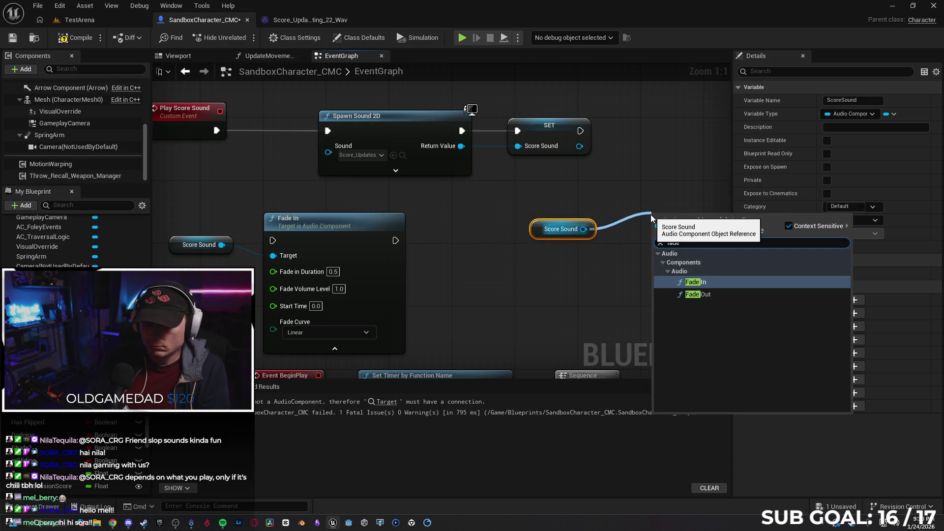
click(698, 294)
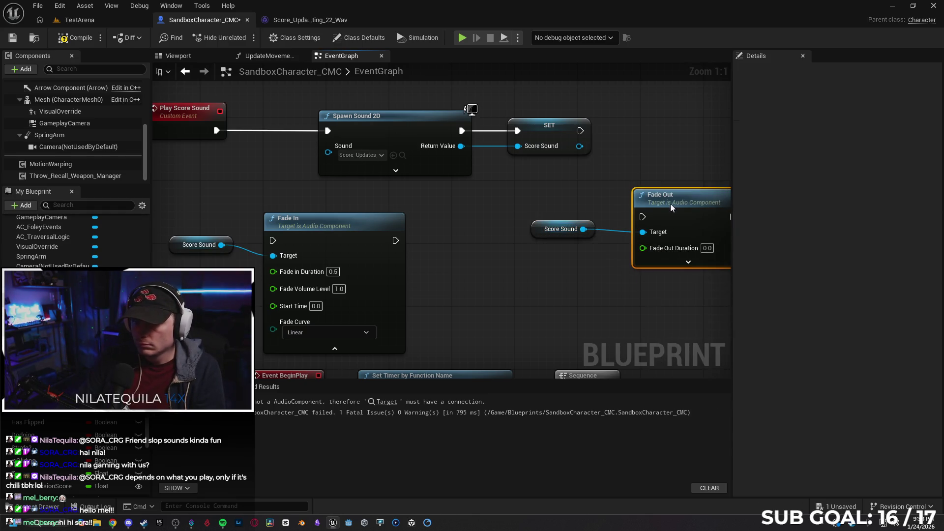
click(708, 249)
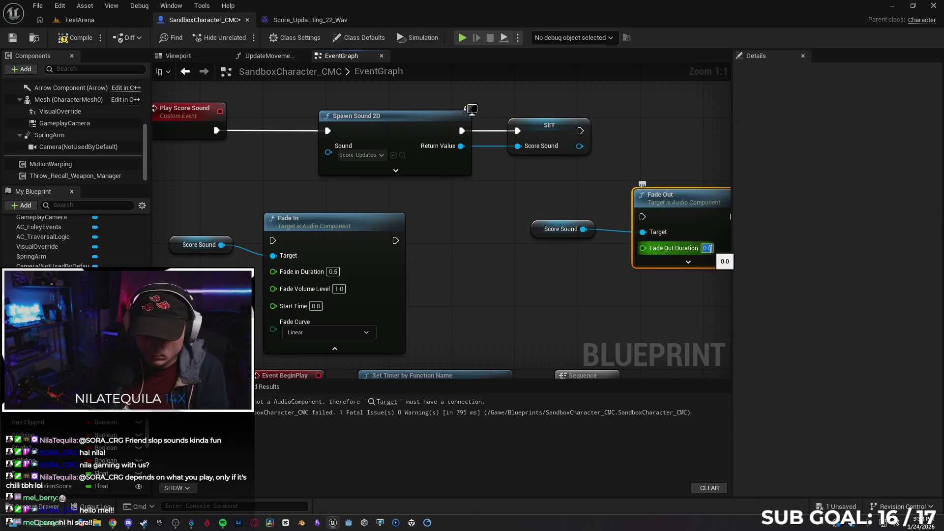
text(0.5)
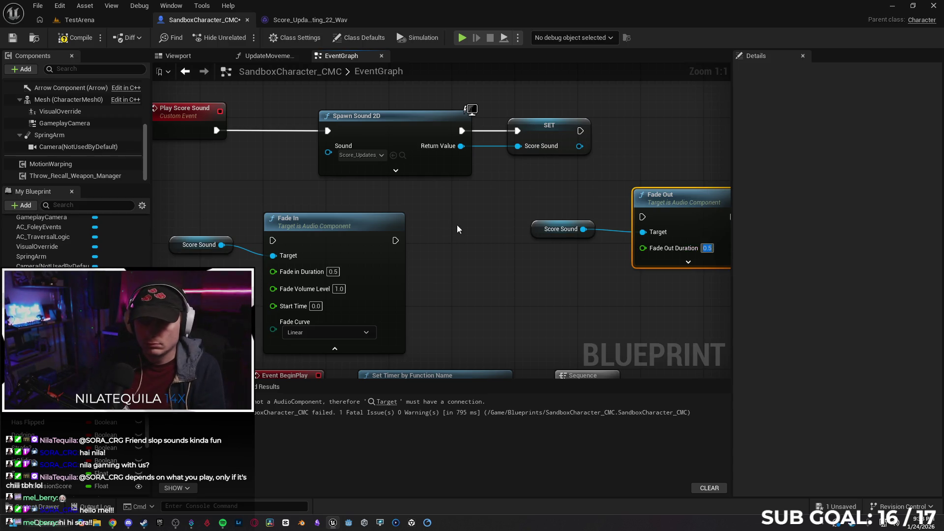
scroll(454, 225, down, 2)
Wire execution as Play Score Sound → Fade In → Spawn Sound 2D, with SET triggering Fade Out.
mouse_move(290, 156)
mouse_down()
mouse_move(339, 232)
mouse_move(332, 239)
mouse_up()
drag(423, 239, 372, 154)
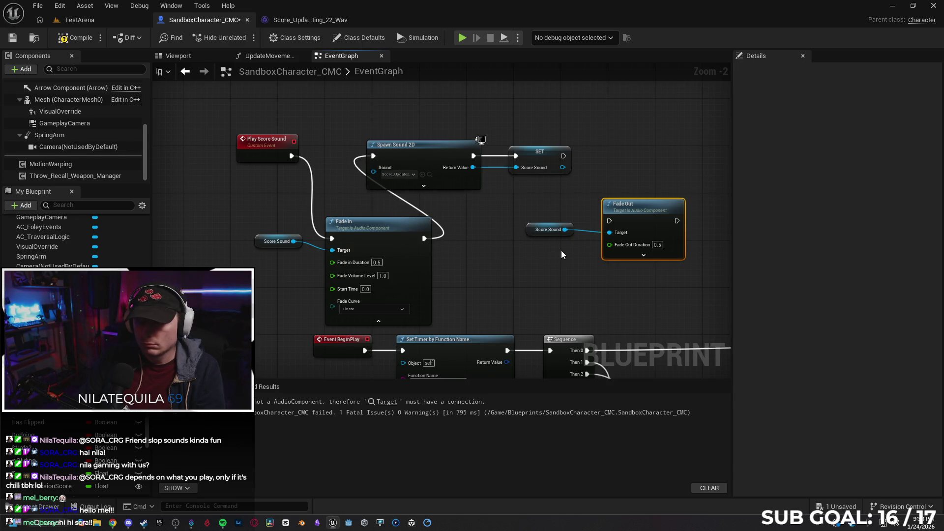
mouse_move(563, 156)
mouse_down()
mouse_move(609, 220)
mouse_move(635, 142)
mouse_up()
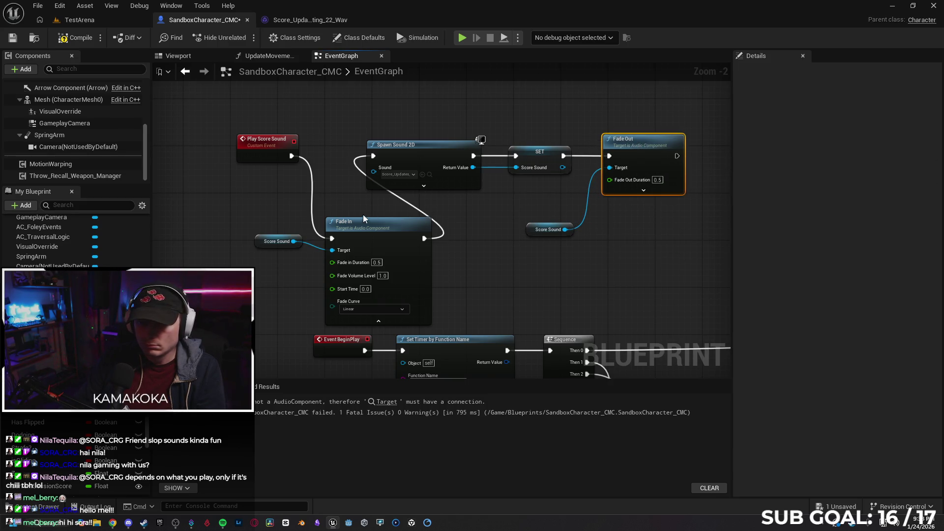
Tidy the layout, placing Fade In beside Play Score Sound and the getters under their nodes.
drag(279, 146, 189, 146)
drag(362, 230, 280, 147)
mouse_move(257, 239)
mouse_down()
mouse_move(306, 238)
mouse_move(159, 211)
mouse_up()
drag(322, 142, 281, 145)
click(466, 246)
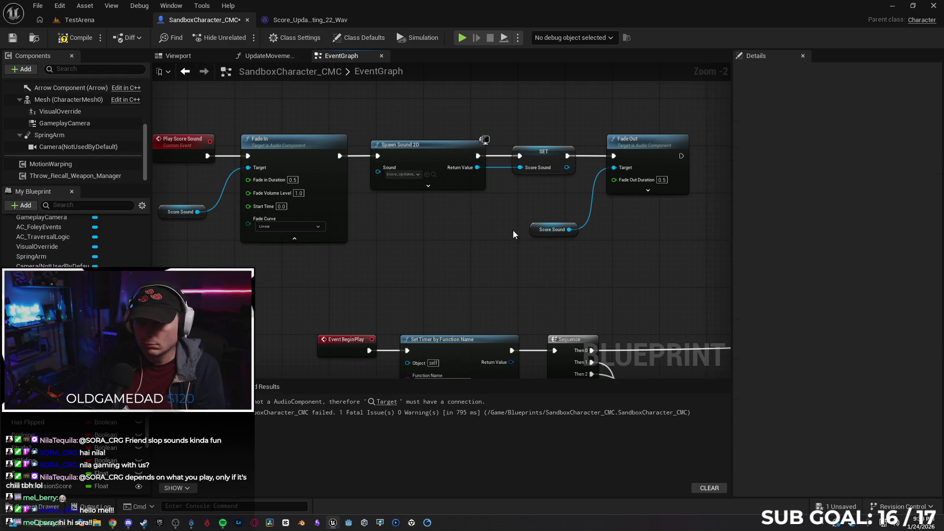
drag(541, 222, 530, 181)
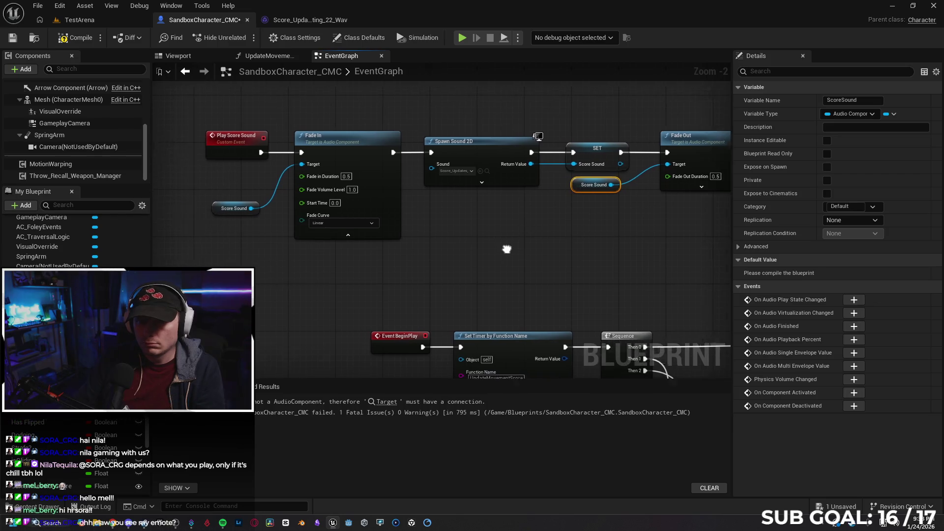
drag(234, 203, 227, 177)
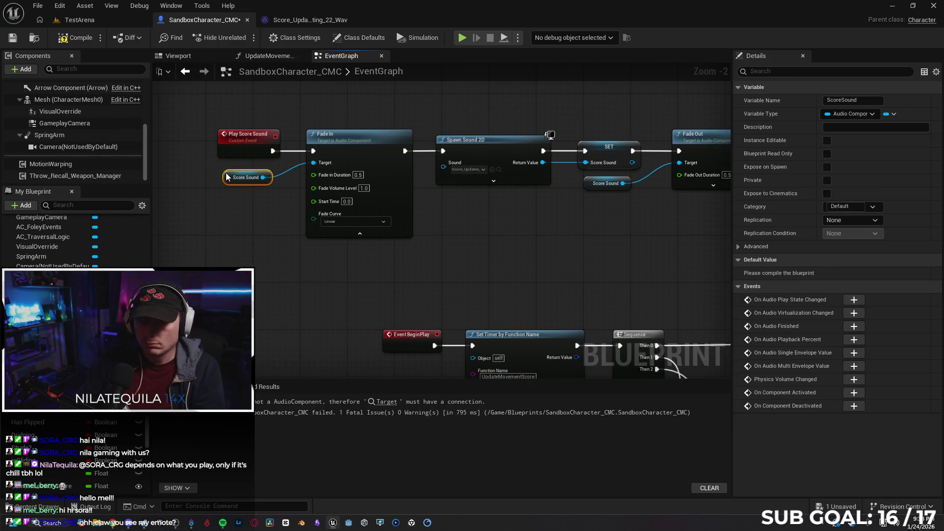
click(507, 266)
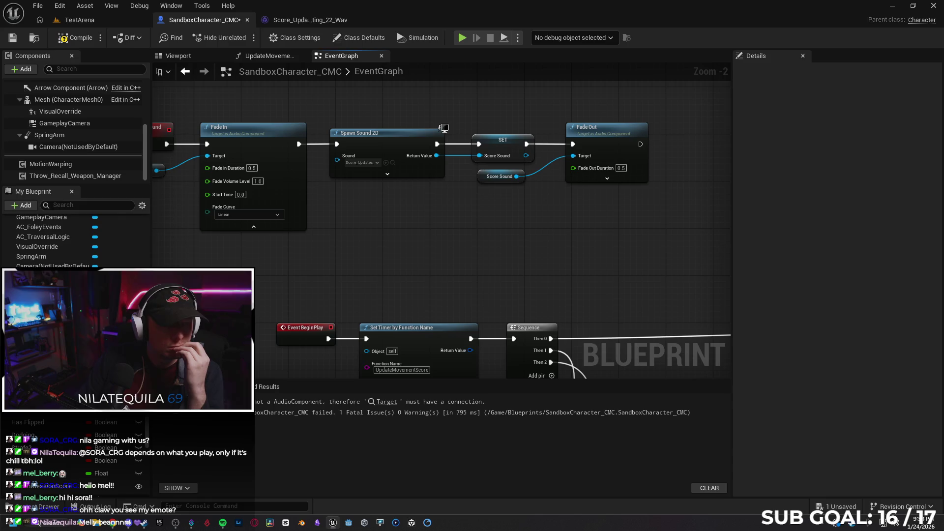
drag(398, 274, 488, 276)
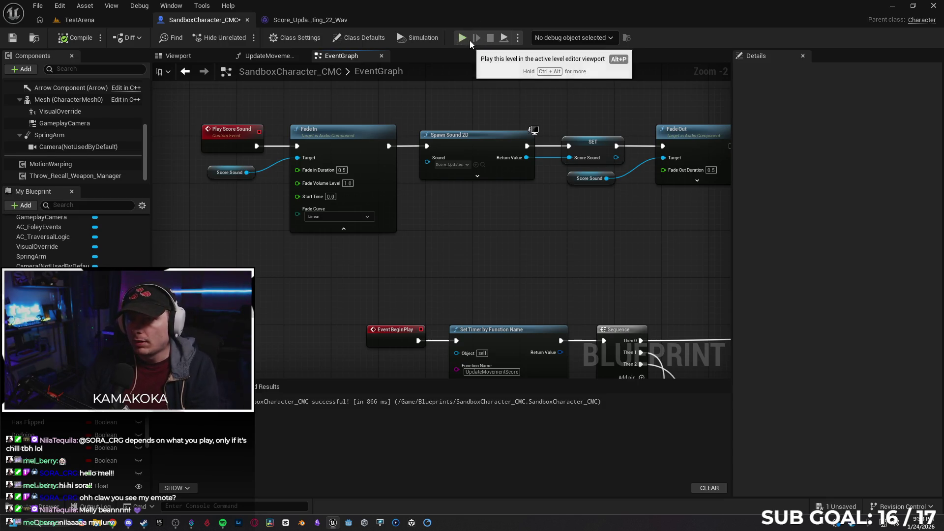
Play-test the level, running and crouching along the rooftop, then end the session.
key(alt+p)
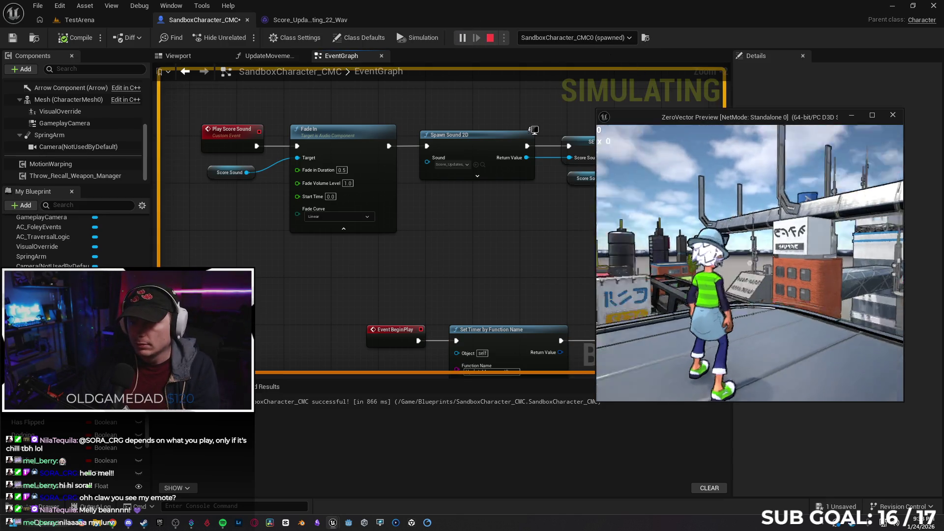
key(w)
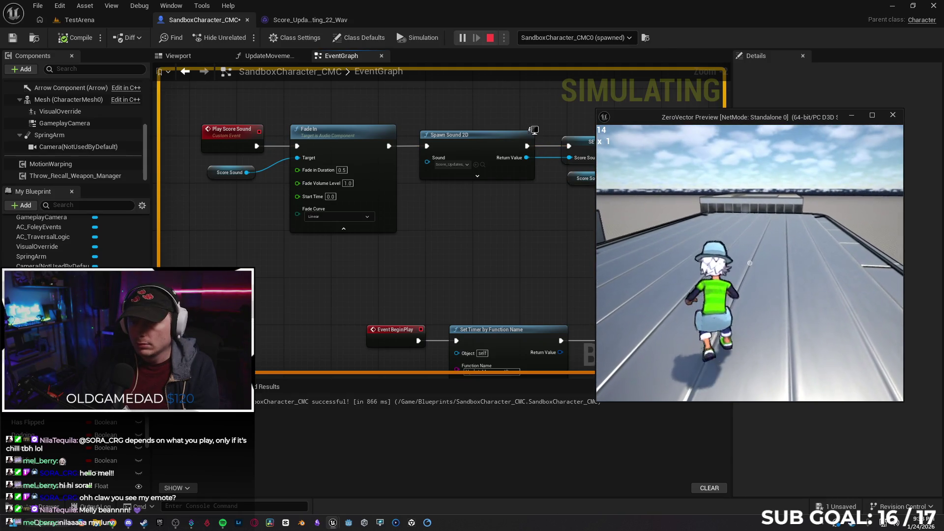
key(c)
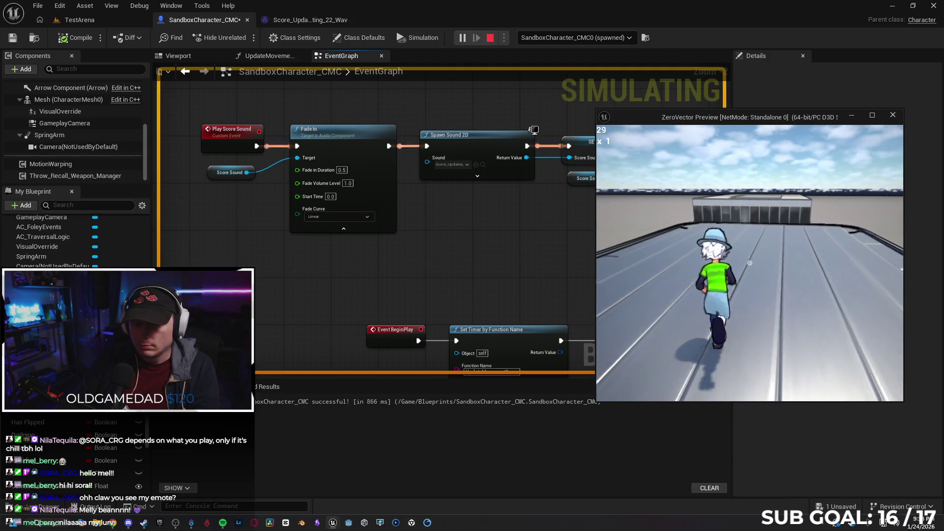
key(Escape)
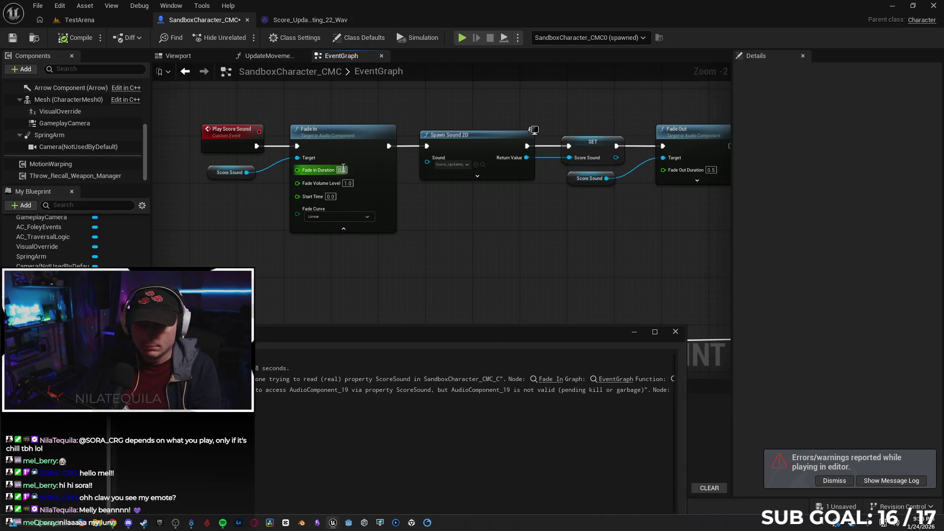
Set the Fade In duration to 1.0 and jump to the Fade In node named in the error.
text(1)
key(Return)
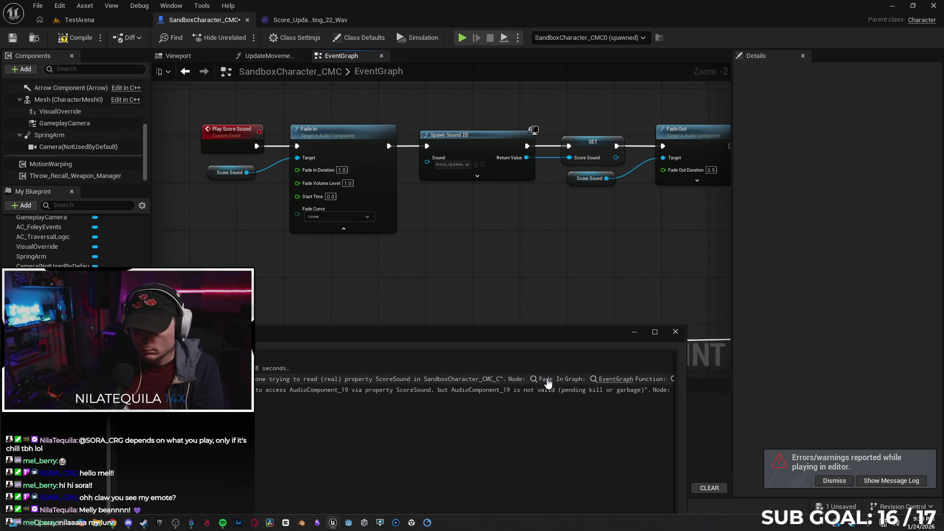
click(550, 379)
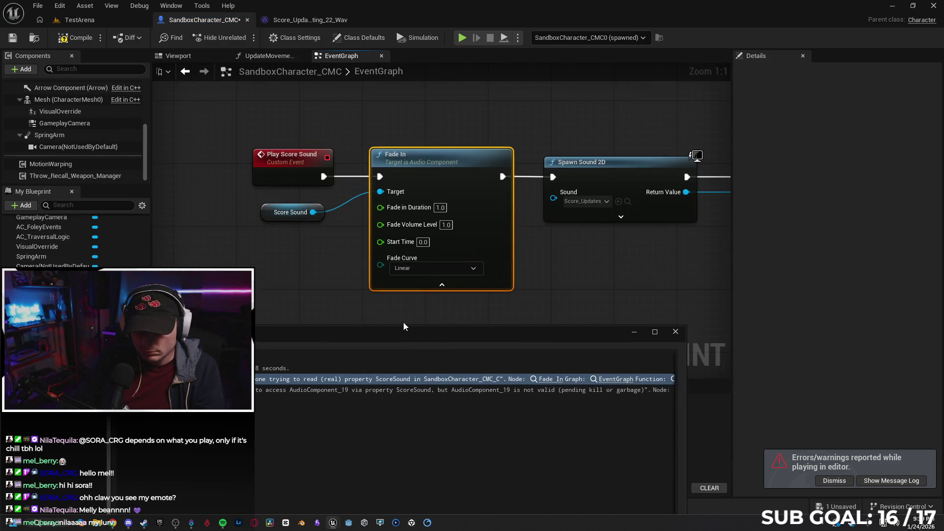
Move and widen the output log to read the full Score Sound error, then close it.
drag(430, 343, 371, 314)
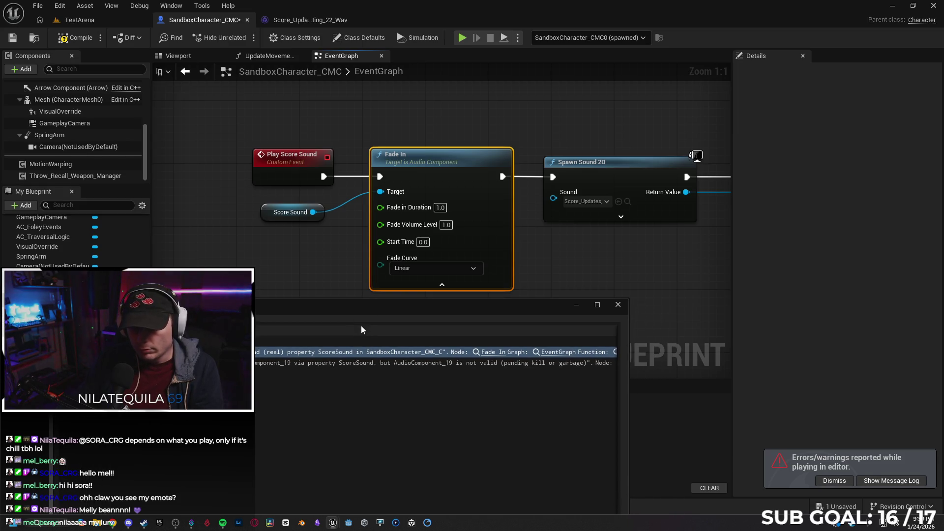
mouse_move(355, 317)
mouse_down()
mouse_move(302, 249)
mouse_move(300, 226)
mouse_up()
drag(572, 318, 713, 326)
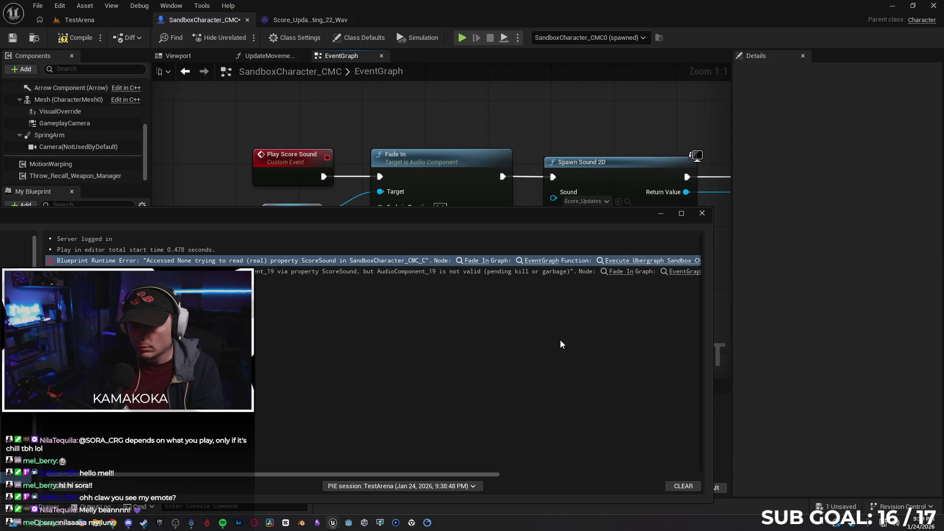
drag(476, 474, 643, 466)
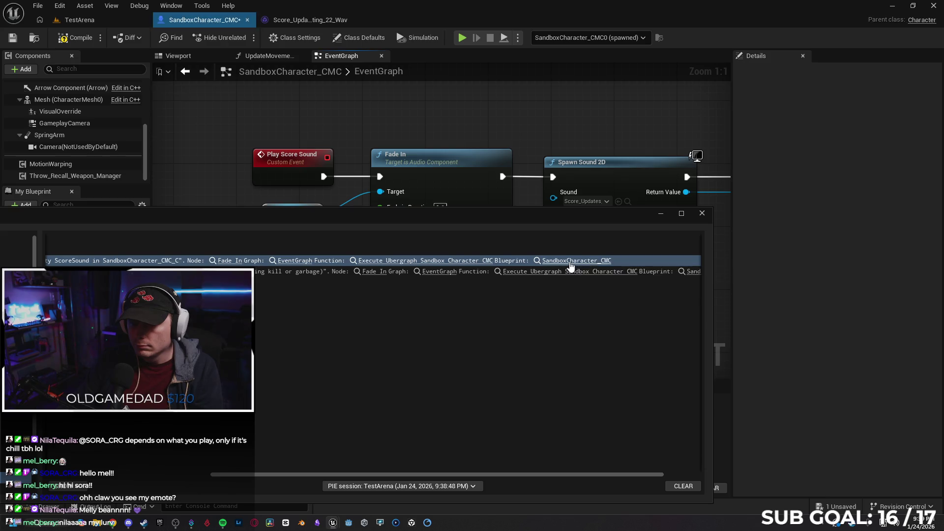
click(701, 213)
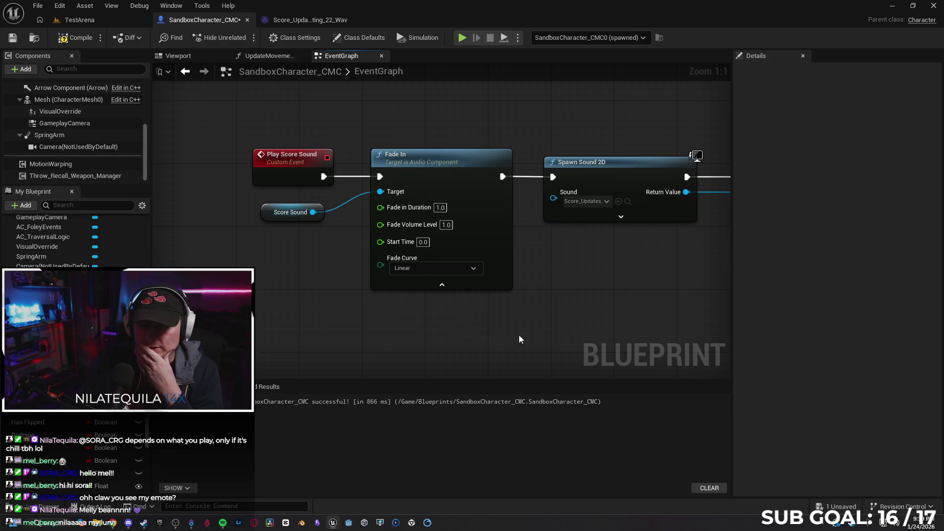
scroll(516, 320, down, 1)
scroll(541, 295, down, 2)
mouse_move(566, 285)
mouse_down()
mouse_move(462, 267)
mouse_move(420, 283)
mouse_move(447, 213)
mouse_move(491, 218)
mouse_move(359, 218)
mouse_move(415, 219)
mouse_up()
text(create sound)
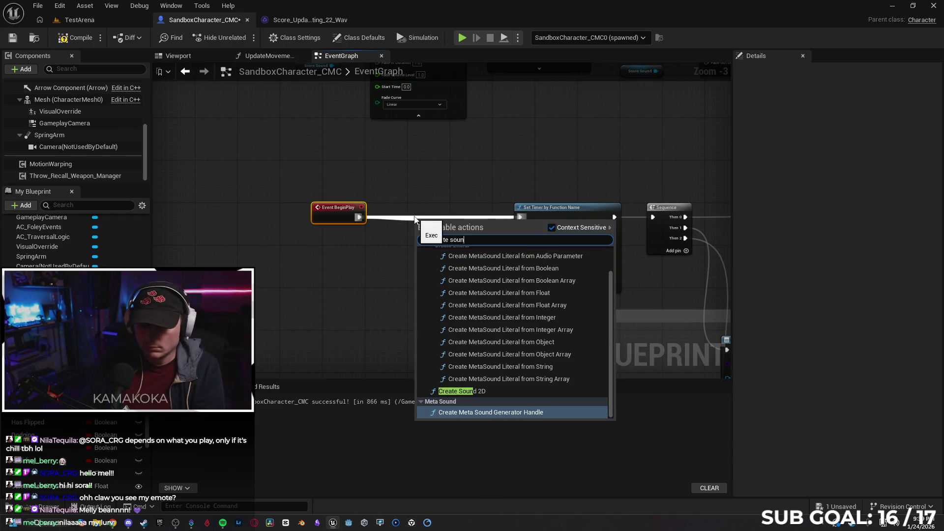
key(Return)
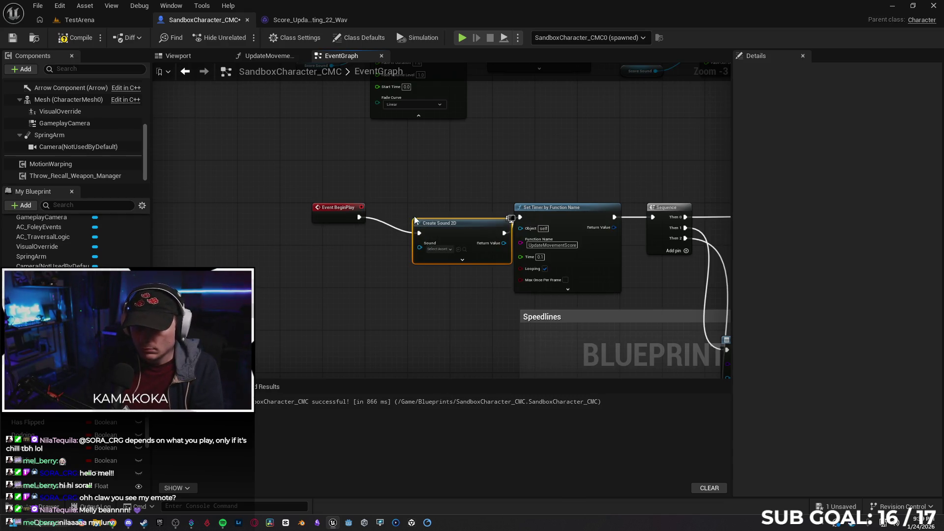
drag(447, 222, 422, 211)
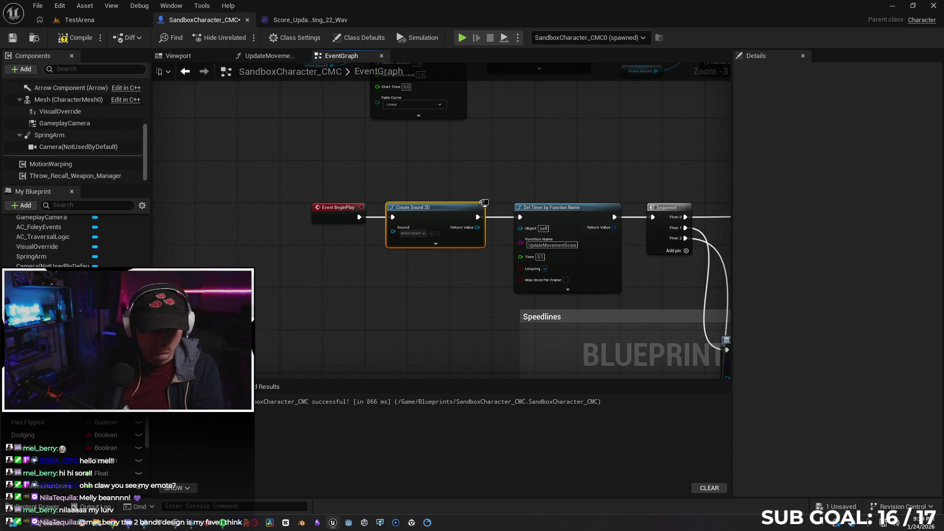
mouse_move(40, 305)
mouse_down()
mouse_move(415, 219)
mouse_move(390, 231)
mouse_move(409, 234)
mouse_move(302, 247)
mouse_move(409, 232)
mouse_move(400, 234)
mouse_up()
click(330, 264)
click(364, 309)
click(411, 207)
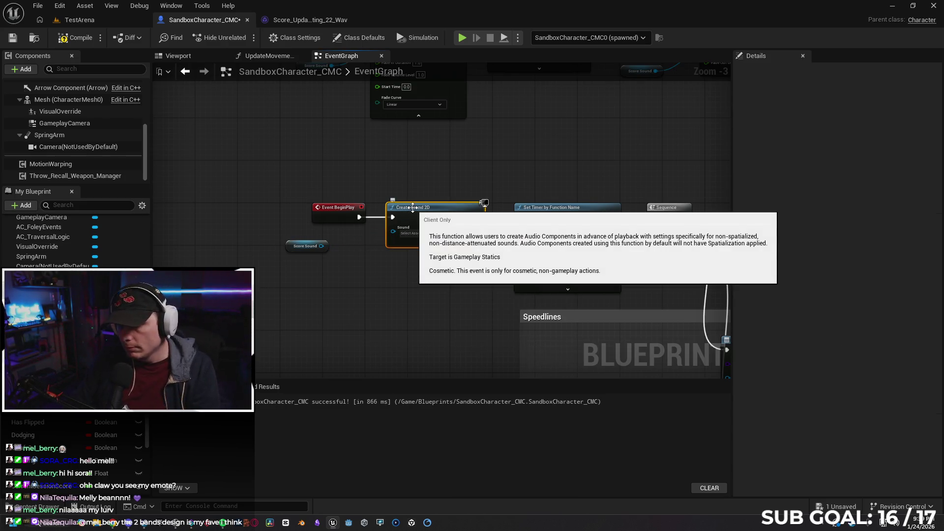
key(Delete)
drag(323, 246, 355, 250)
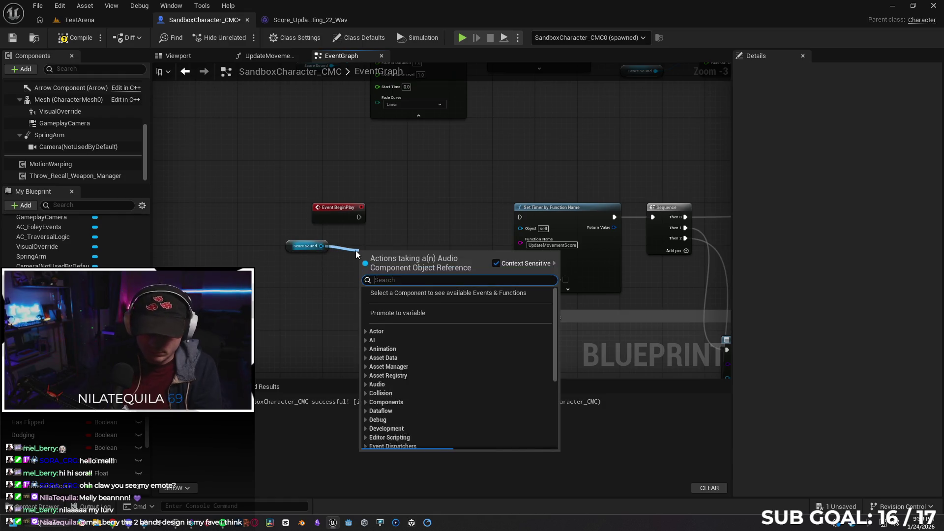
text(creatye)
key(BackSpace)
key(BackSpace)
text(e)
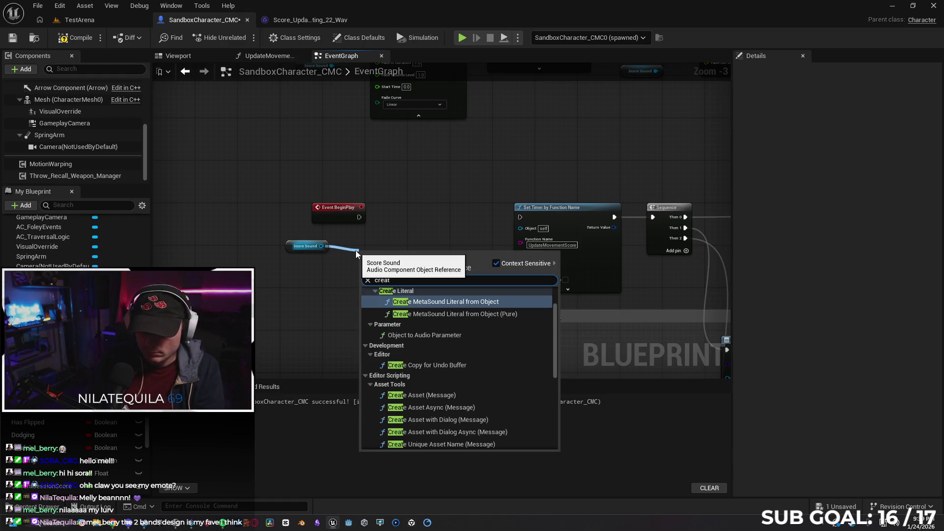
text( sound)
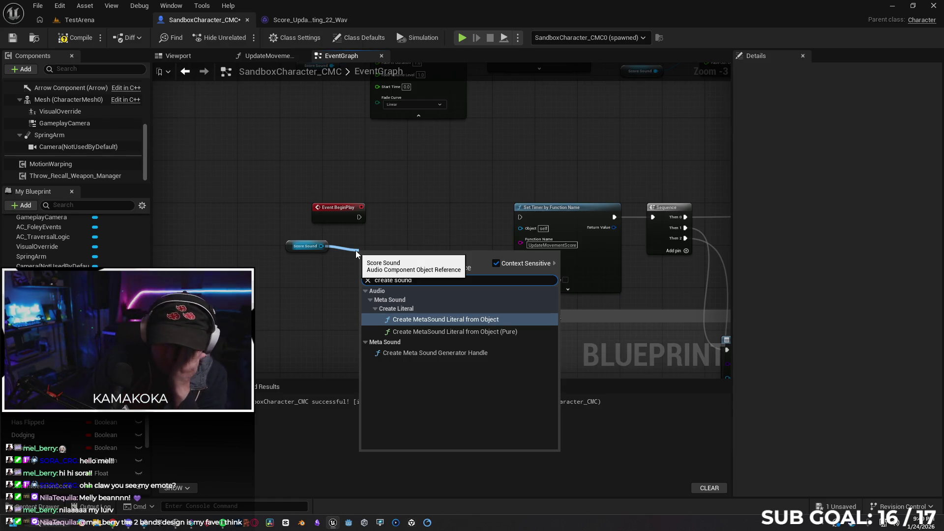
key(BackSpace)
key(BackSpace)
key(BackSpace)
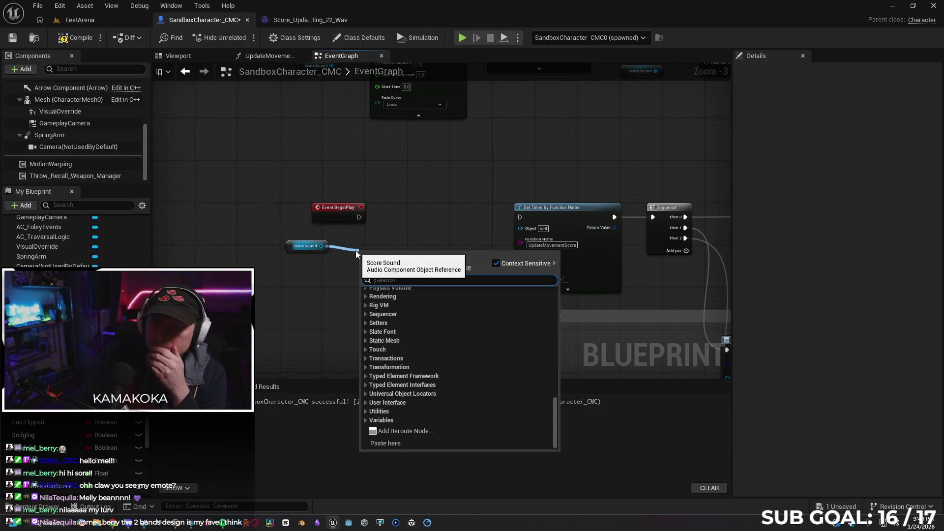
key(Escape)
click(290, 247)
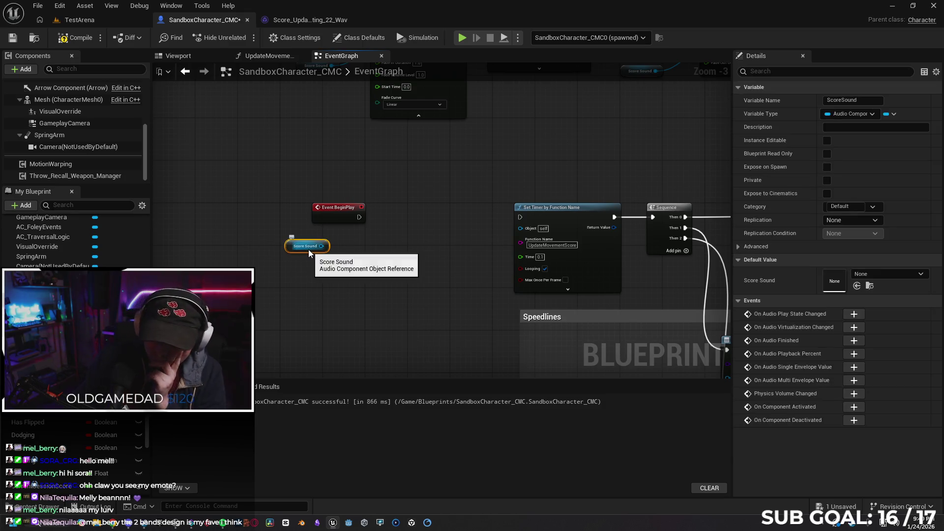
drag(322, 246, 340, 249)
text(create)
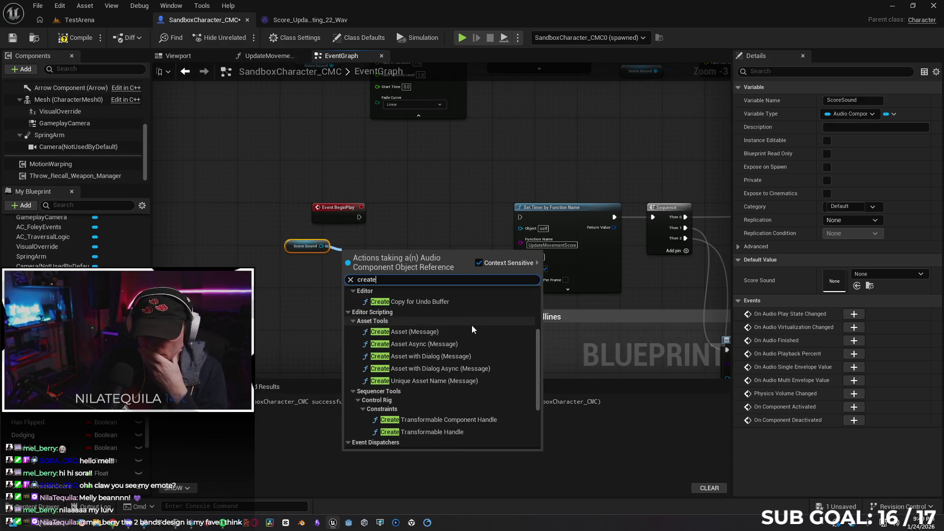
scroll(469, 329, down, 3)
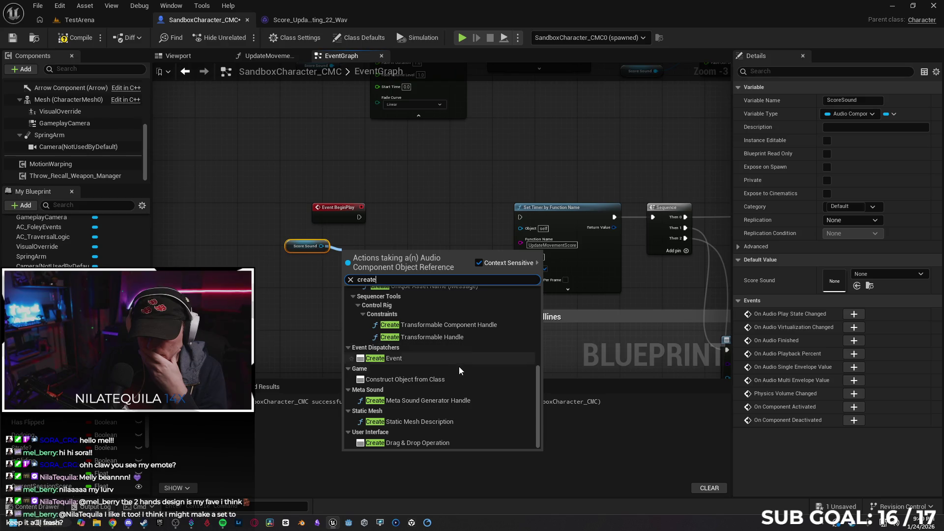
scroll(484, 364, up, 3)
scroll(479, 339, up, 1)
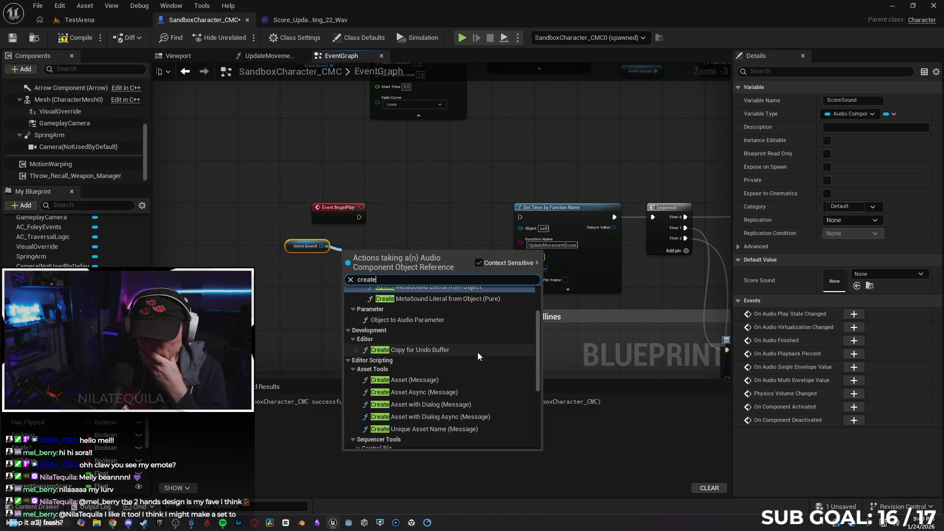
scroll(480, 347, up, 2)
click(356, 238)
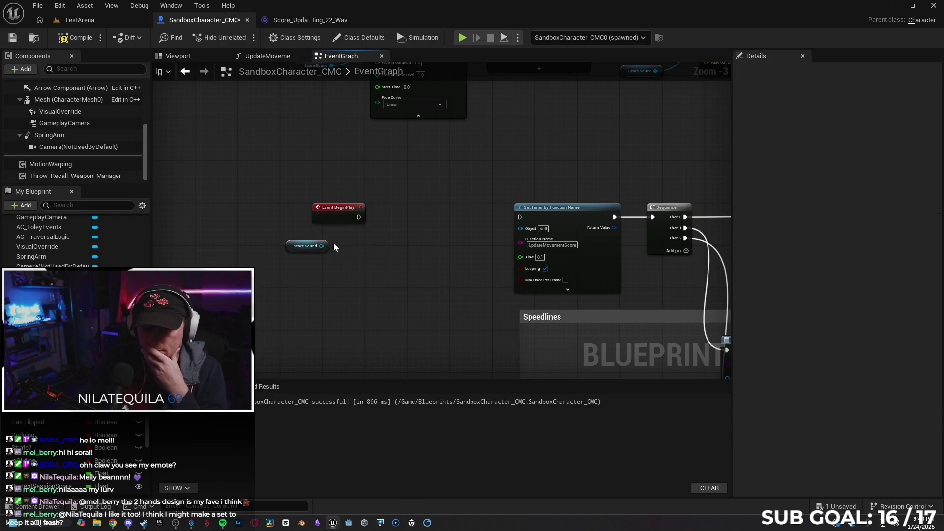
click(288, 246)
key(Delete)
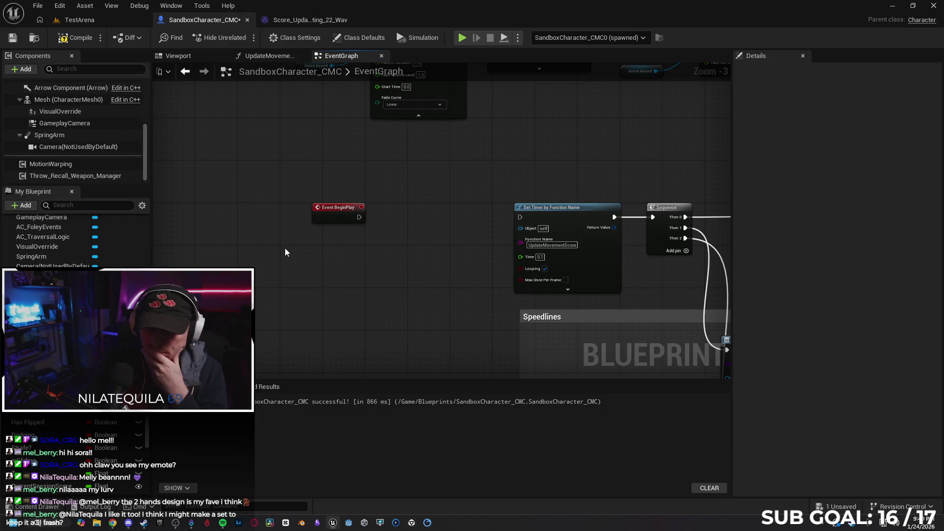
drag(359, 217, 520, 217)
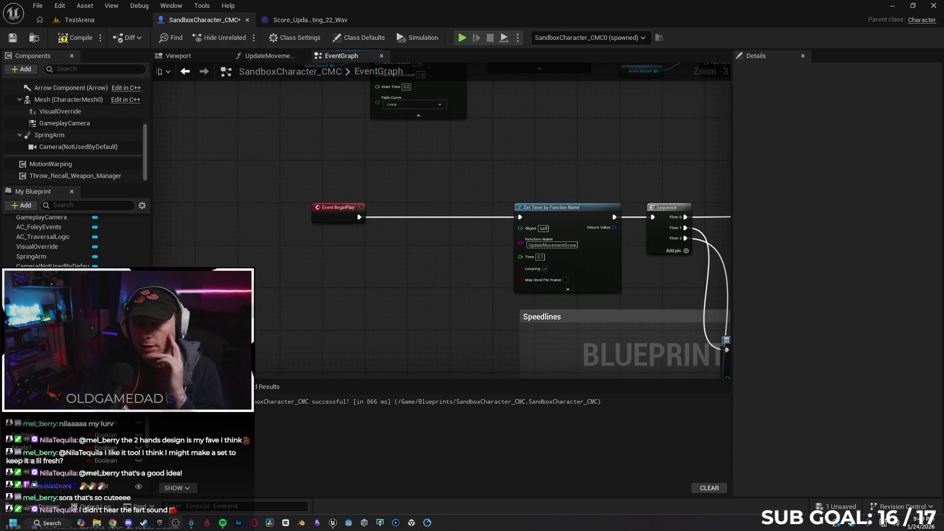
Set the Fade Out duration to 1.0 and recompile the character blueprint.
mouse_move(354, 305)
mouse_down()
mouse_move(323, 330)
mouse_move(353, 363)
mouse_up()
drag(460, 229, 342, 262)
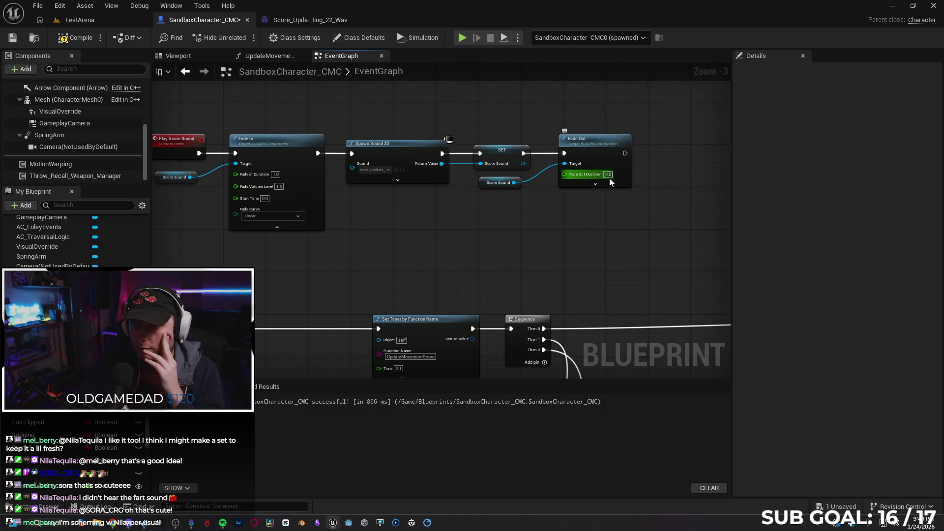
text(1)
key(Return)
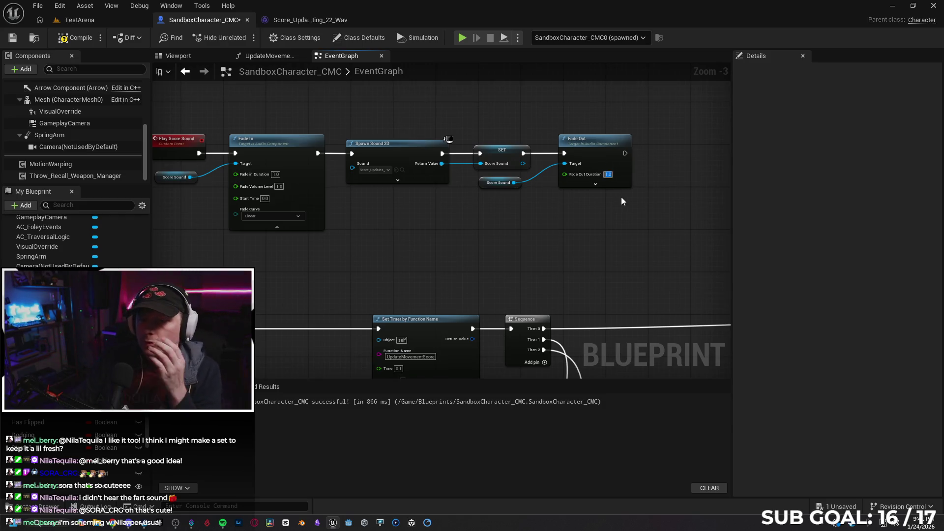
key(F7)
Refresh the Fade In node, expand Spawn Sound 2D's advanced pins, and play-test running forward.
right_click(281, 139)
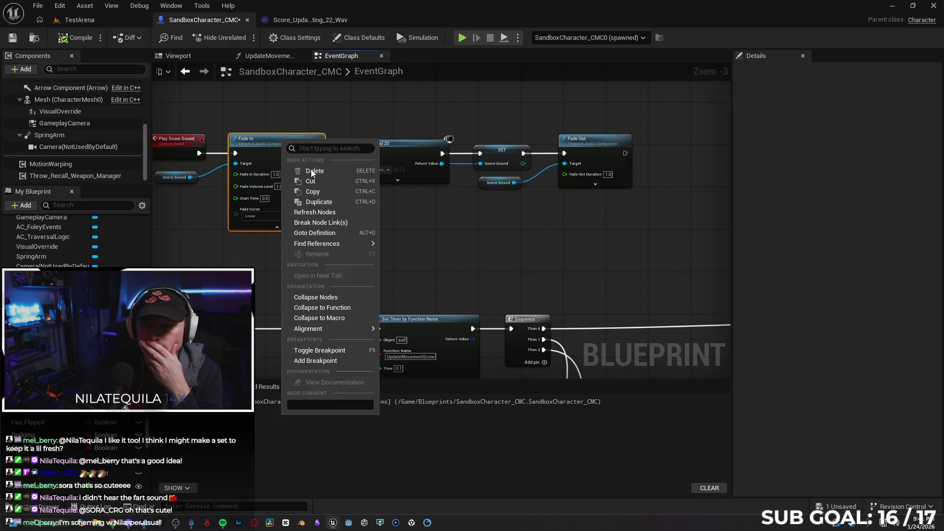
click(333, 217)
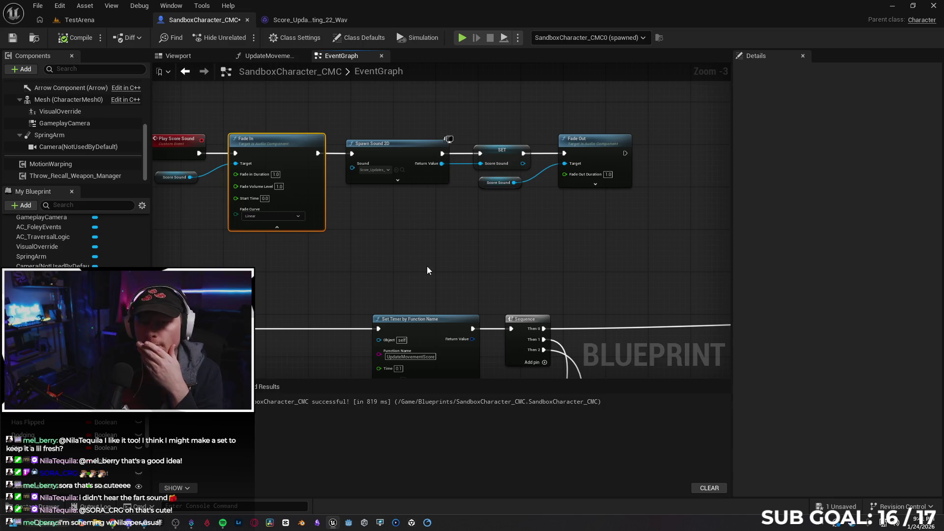
click(398, 180)
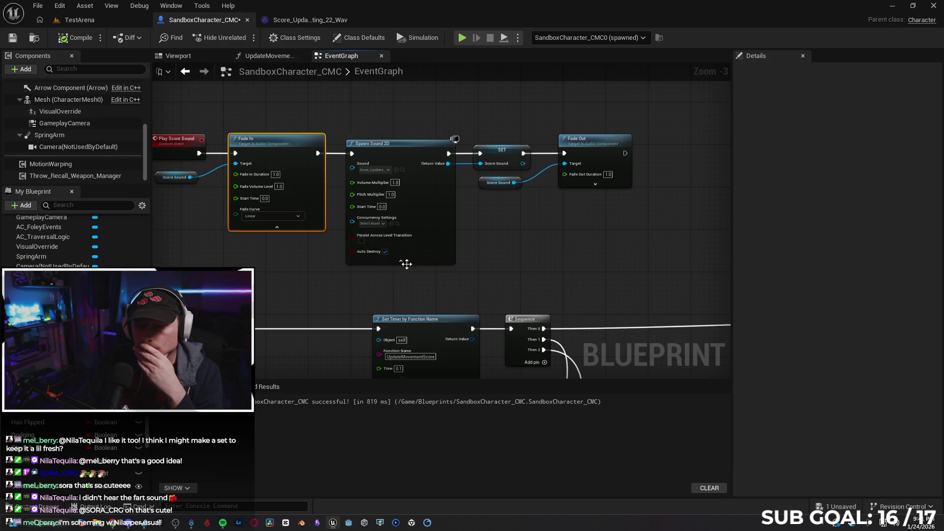
click(462, 37)
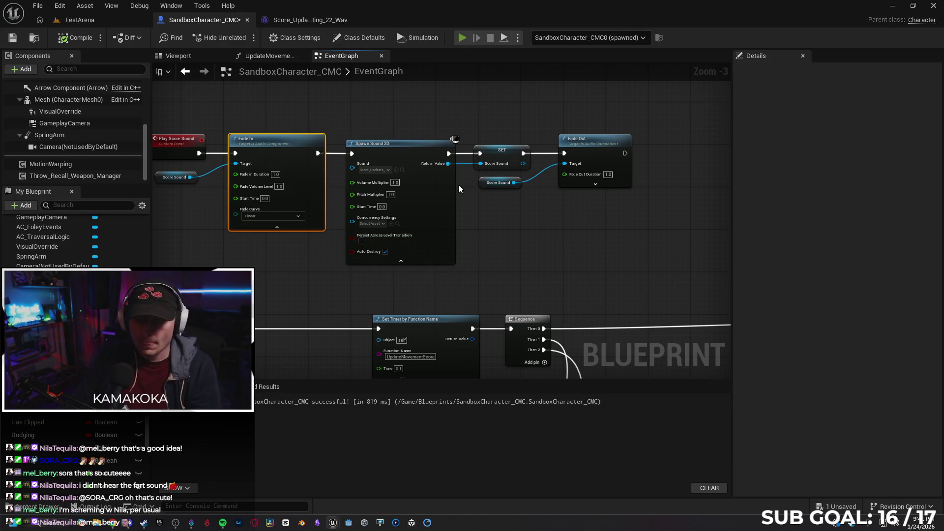
key(w)
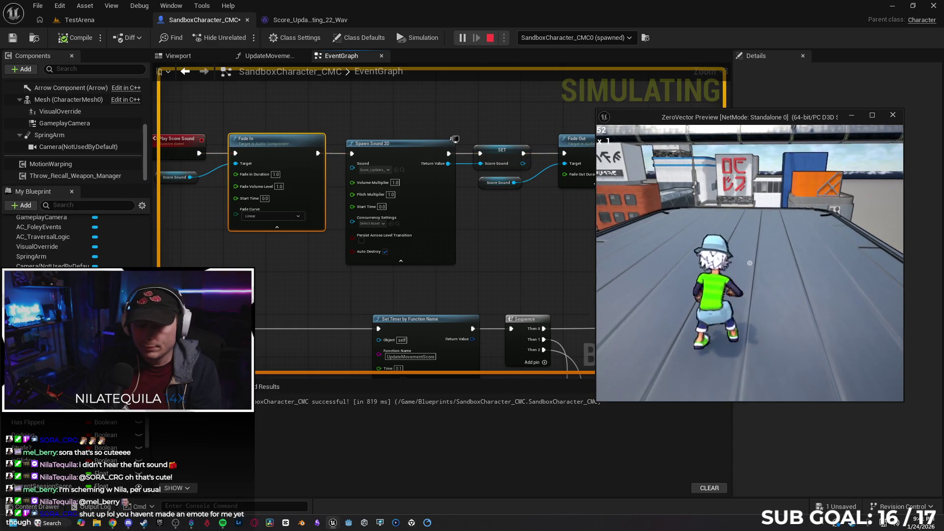
End the play-test and close the error log after reading the ScoreSound Fade In error.
key(alt+Tab)
key(Escape)
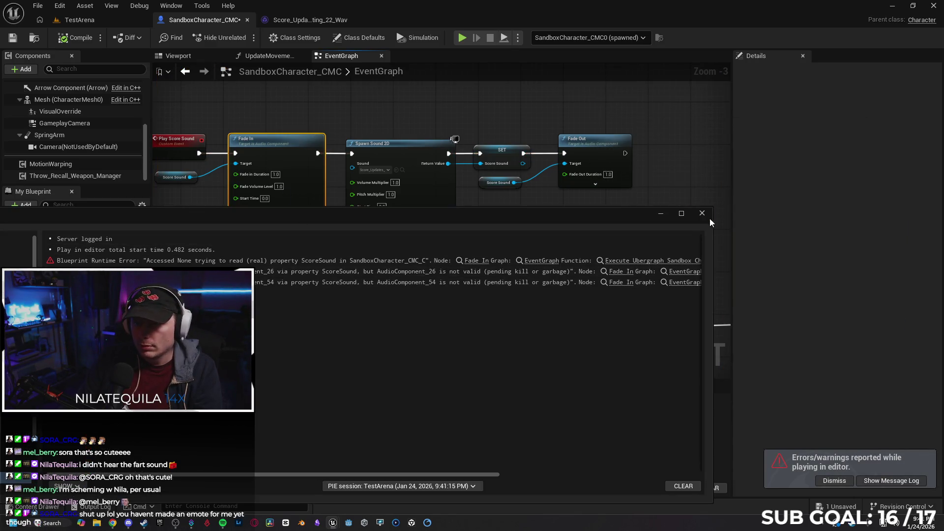
click(703, 214)
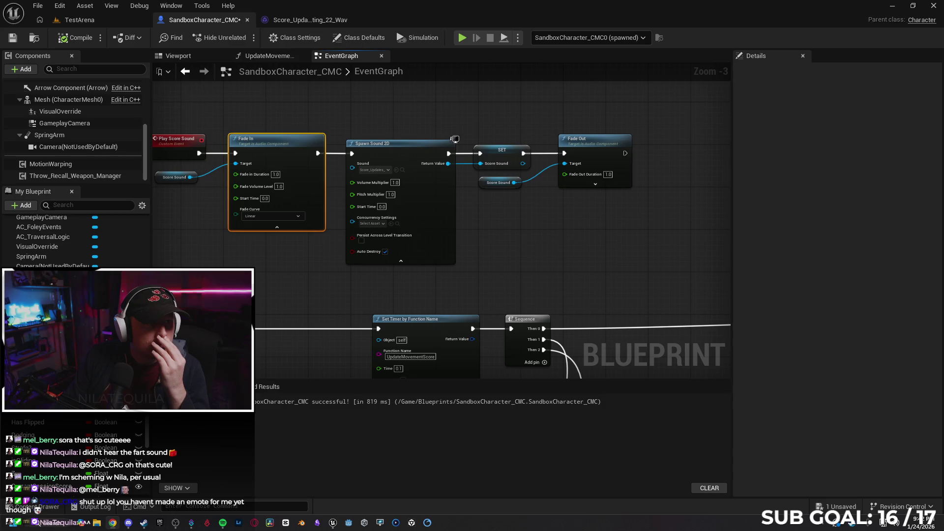
Detach Fade In from the chain, wire Play Score Sound straight to Spawn Sound 2D, and insert Fade In before SET.
scroll(272, 216, down, 1)
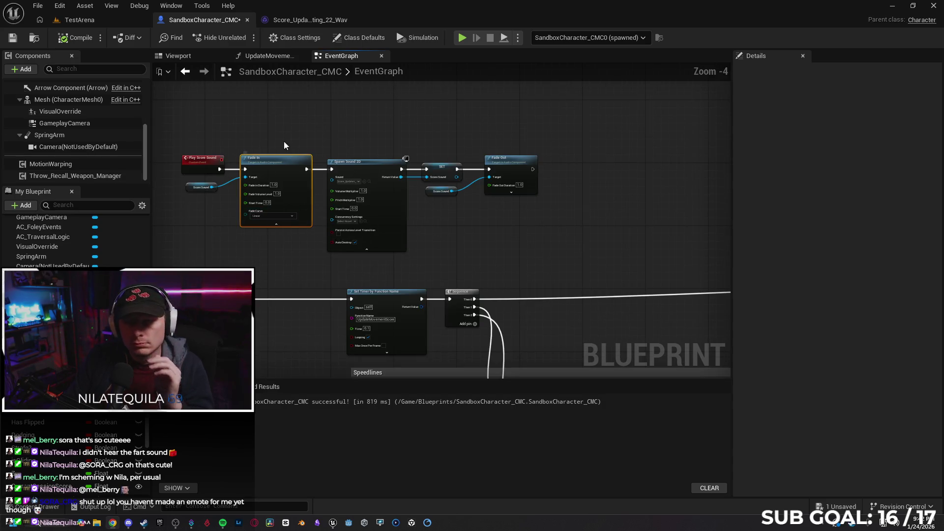
alt+click(244, 169)
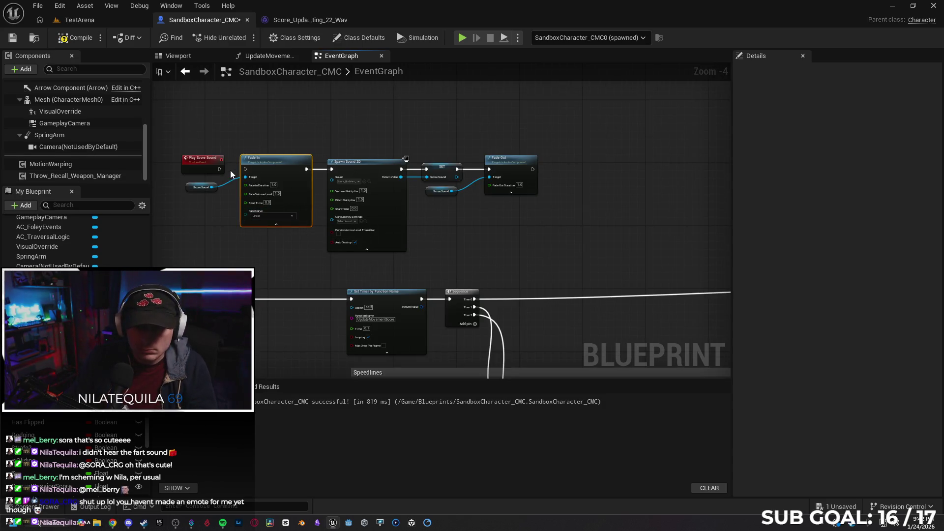
alt+click(307, 169)
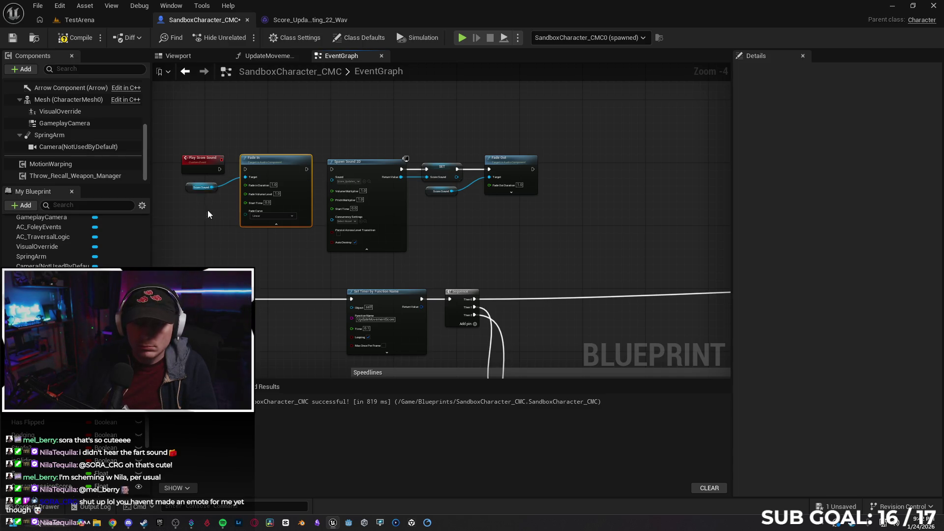
drag(235, 199, 206, 183)
drag(260, 158, 550, 204)
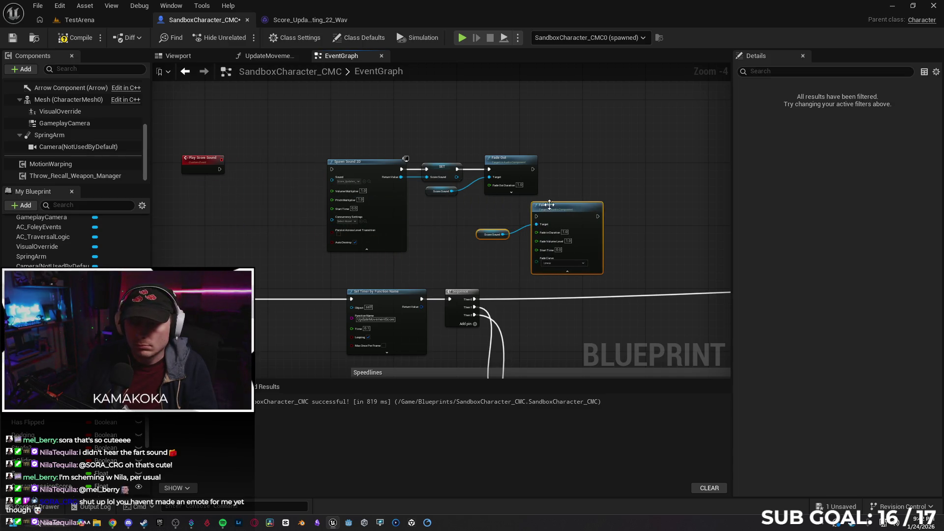
drag(365, 168, 299, 165)
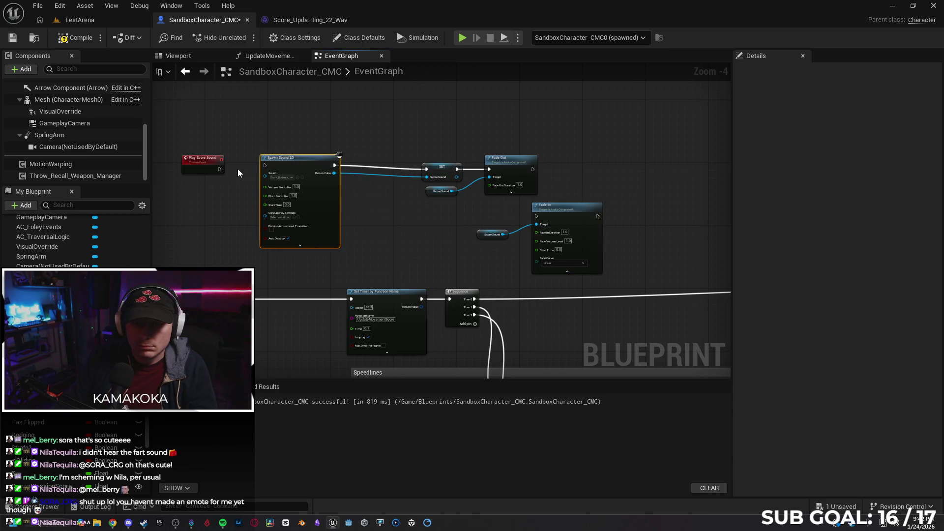
drag(220, 169, 297, 161)
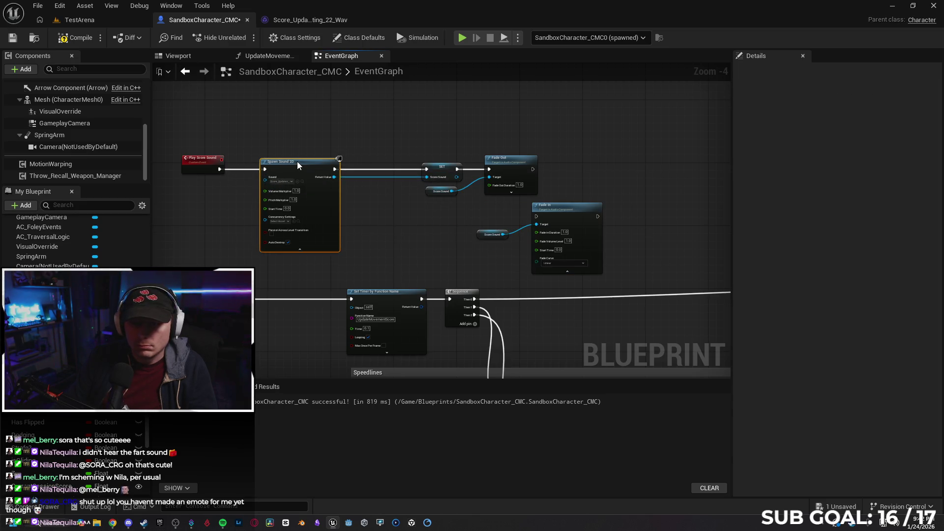
mouse_move(551, 210)
mouse_down()
mouse_move(378, 163)
mouse_move(351, 169)
mouse_up()
drag(412, 169, 426, 169)
mouse_move(478, 233)
mouse_down()
mouse_move(343, 220)
mouse_move(364, 231)
mouse_up()
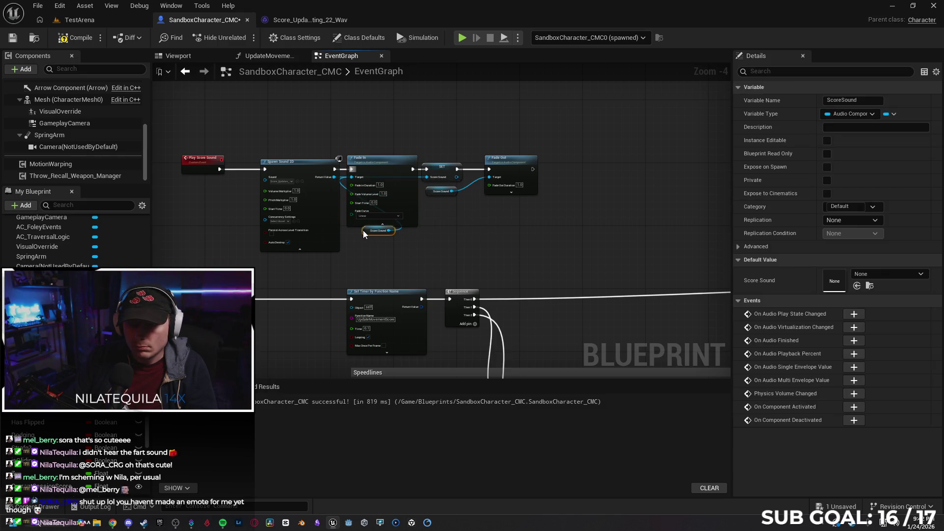
Rework the order so Spawn Sound 2D connects directly to SET, with Fade In moved after SET.
scroll(322, 192, up, 1)
scroll(322, 191, up, 2)
scroll(324, 159, up, 1)
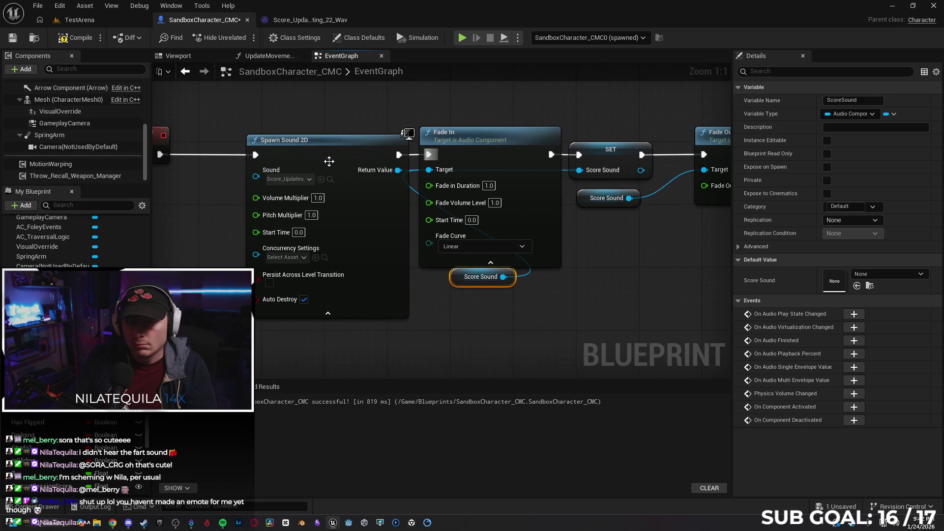
drag(330, 150, 275, 150)
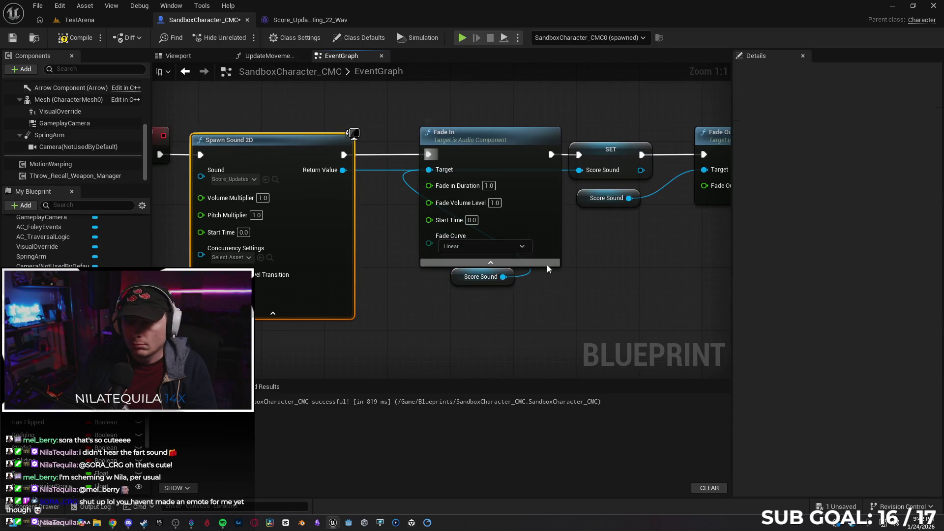
drag(439, 147, 422, 148)
alt+click(379, 154)
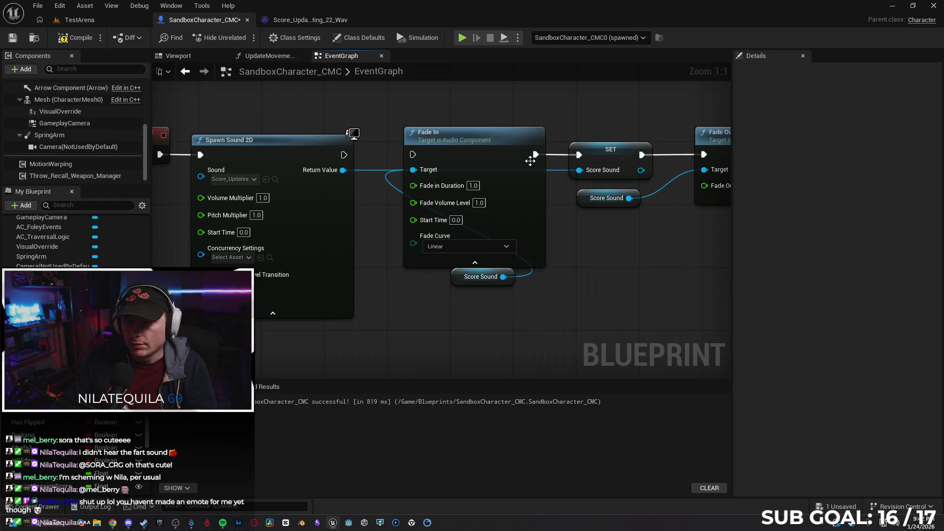
alt+click(552, 154)
mouse_move(480, 136)
mouse_down()
mouse_move(547, 227)
mouse_move(565, 229)
mouse_up()
drag(598, 154, 417, 154)
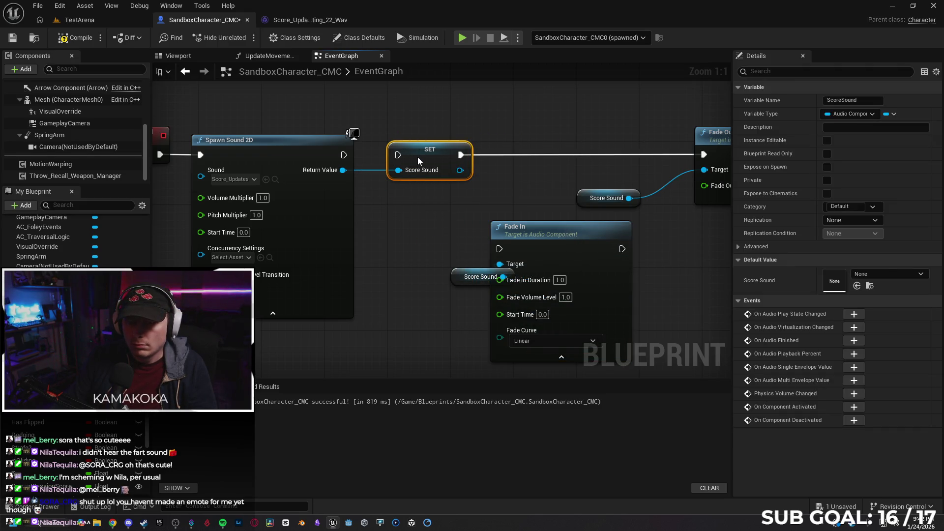
mouse_move(346, 156)
mouse_down()
mouse_move(403, 167)
mouse_move(398, 155)
mouse_up()
mouse_move(565, 238)
mouse_down()
mouse_move(543, 183)
mouse_move(563, 145)
mouse_up()
drag(461, 155, 499, 154)
Chain SET into Fade In, feed SET's Score Sound to its Target, delete the stray getter, and recompile.
mouse_move(622, 154)
mouse_down()
mouse_move(637, 165)
mouse_move(704, 155)
mouse_up()
drag(459, 170, 507, 169)
click(455, 275)
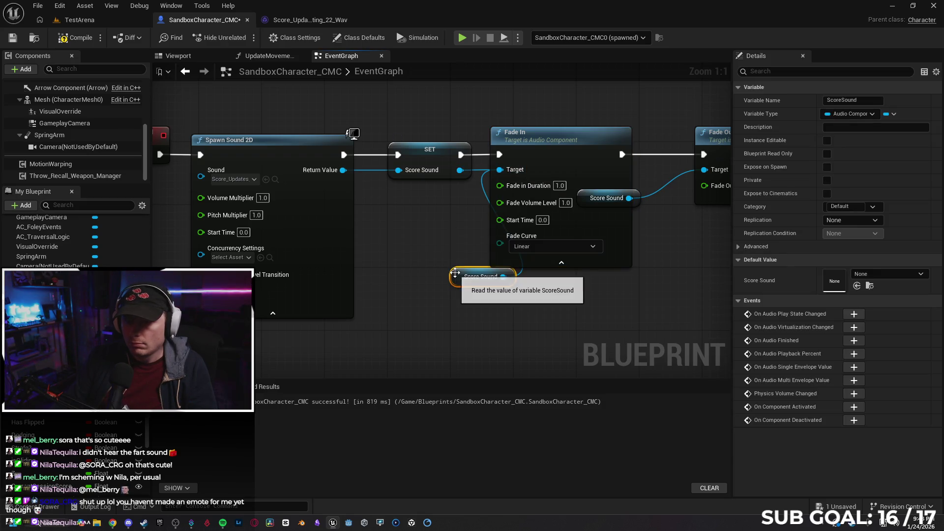
key(Delete)
drag(422, 220, 493, 242)
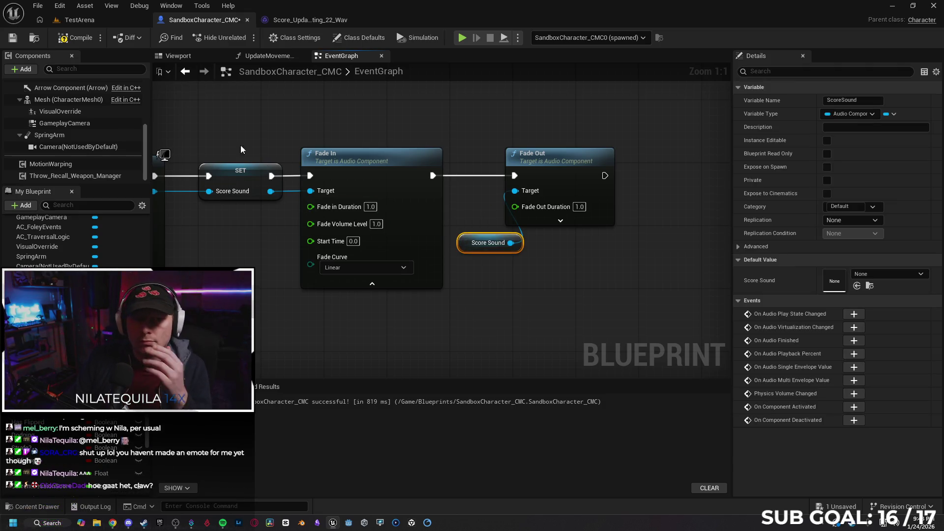
key(F7)
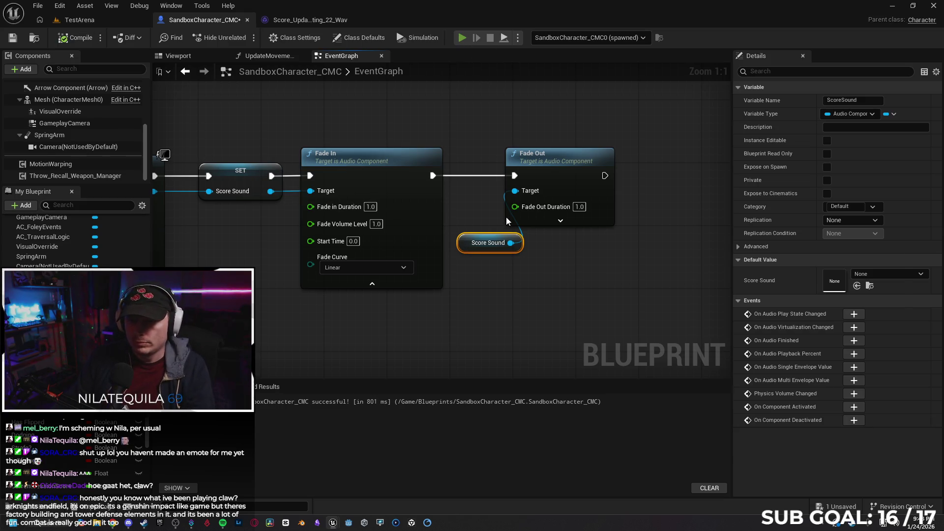
Play-test the recompiled blueprint again, then stop the session with Esc.
key(alt+p)
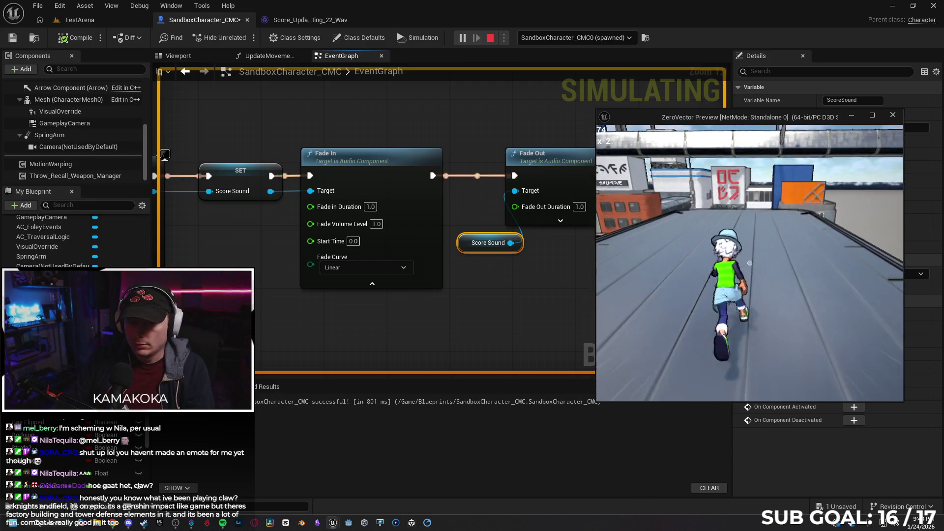
key(alt+Tab)
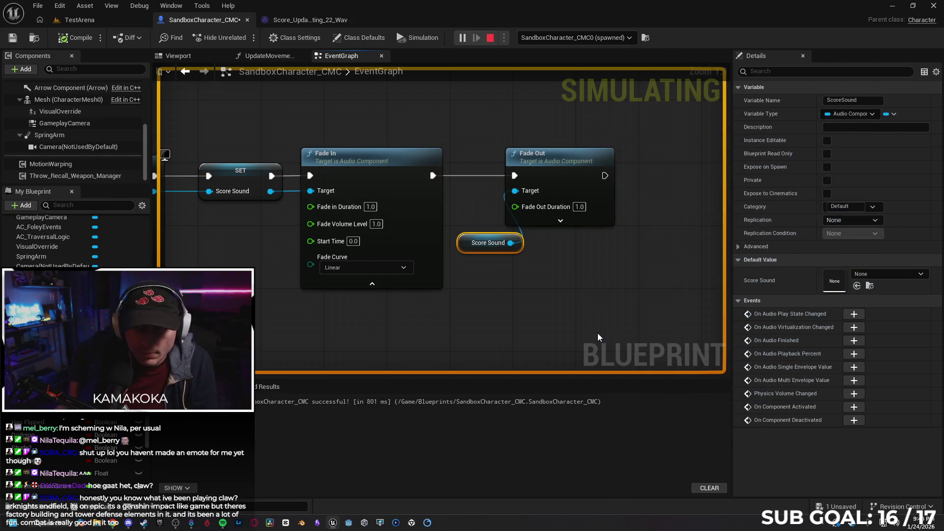
key(Escape)
Shift Fade Out and the Score Sound getter right to clear space after Fade In, then pull a wire from Fade In.
scroll(508, 295, down, 2)
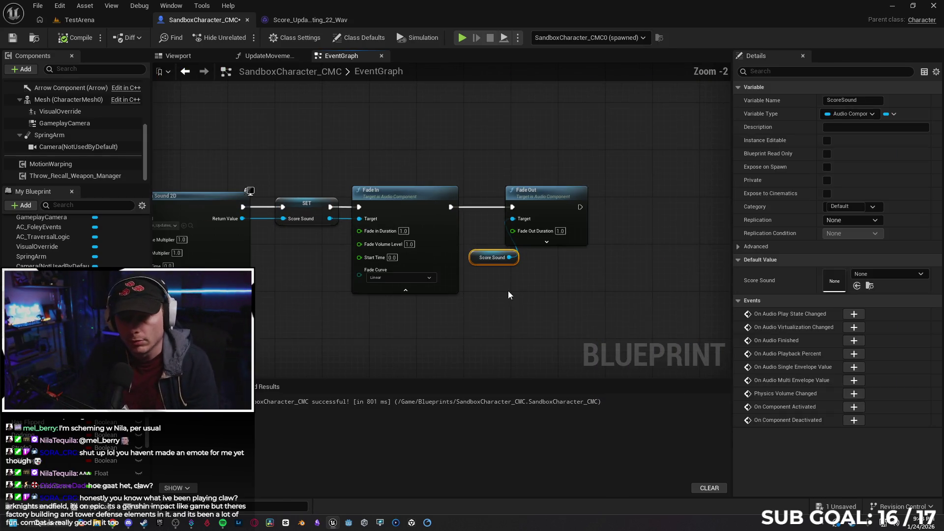
mouse_move(501, 293)
mouse_down()
mouse_move(561, 250)
mouse_move(560, 208)
mouse_up()
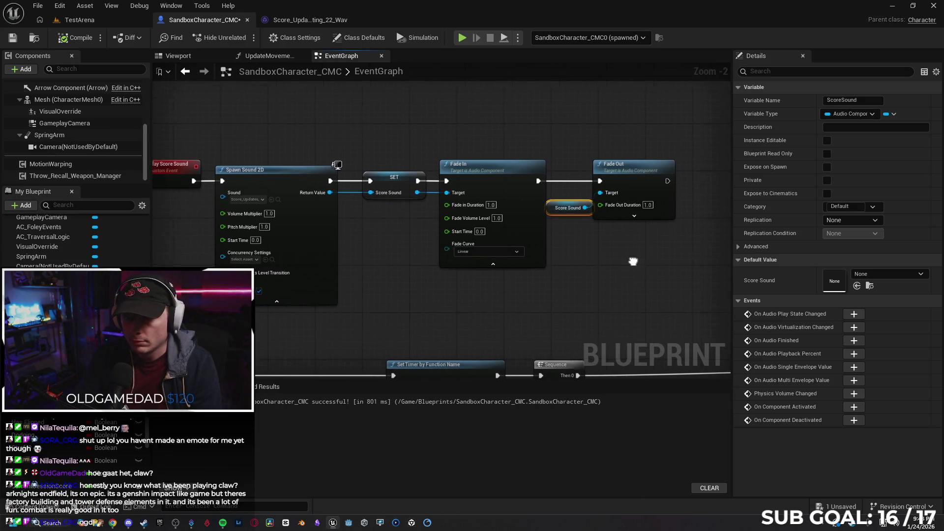
drag(638, 261, 531, 273)
drag(539, 182, 609, 178)
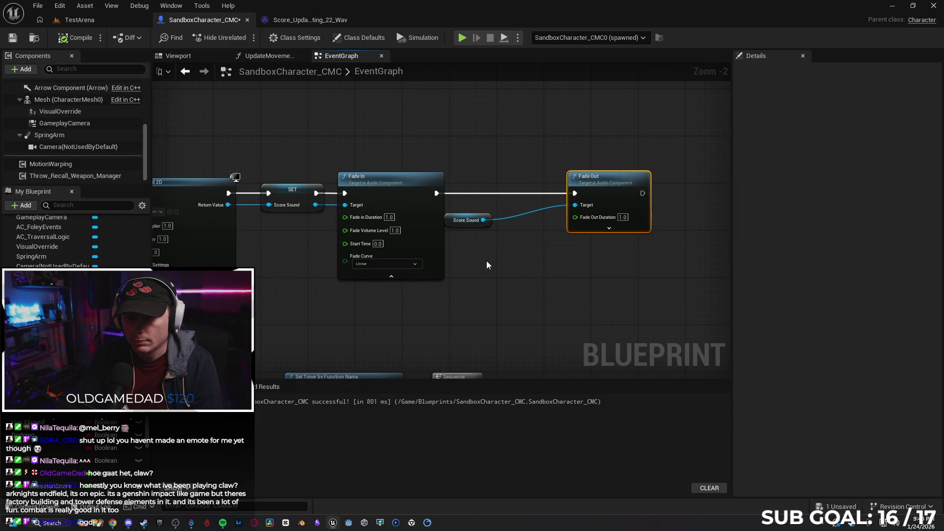
drag(451, 220, 514, 251)
mouse_move(476, 293)
mouse_down()
mouse_move(609, 277)
mouse_move(516, 287)
mouse_up()
drag(475, 186, 518, 187)
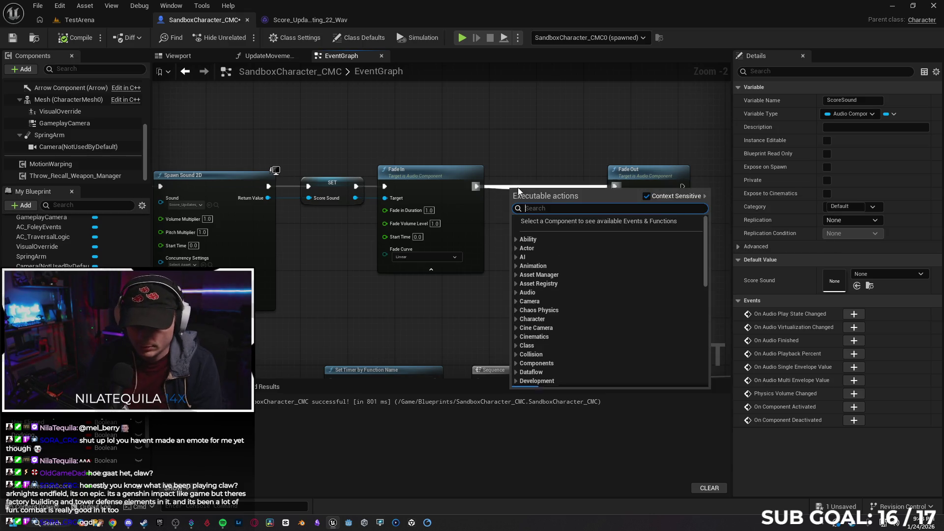
Add a Play Sound 2D node after Fade In, lined up with Fade Out.
text(play sound)
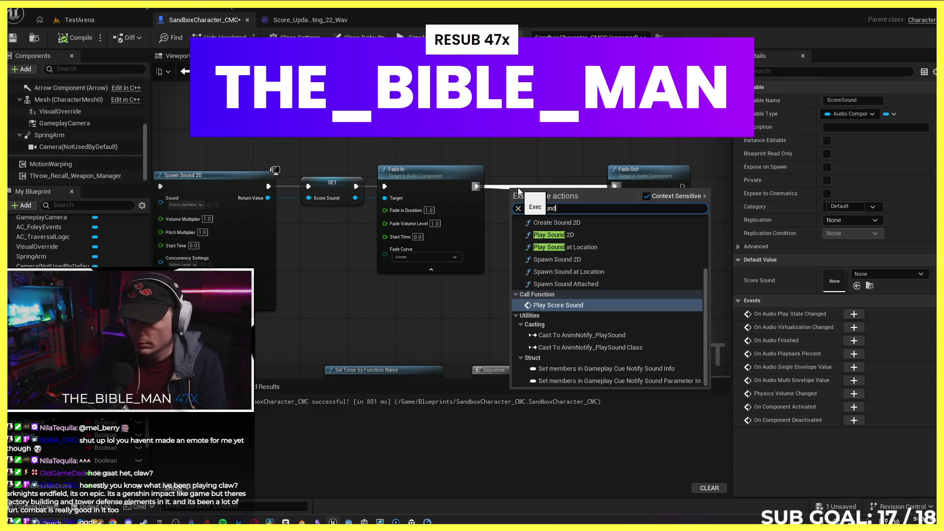
key(Up)
key(Up)
key(Up)
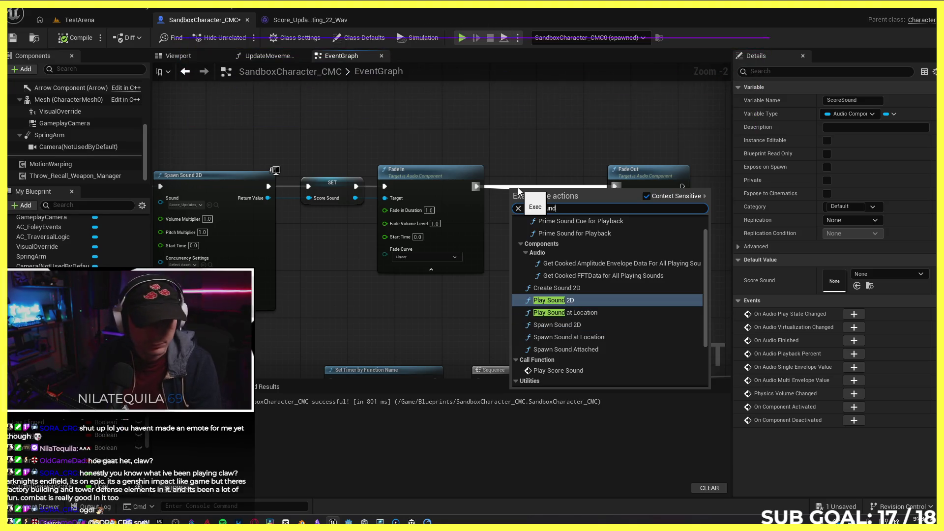
key(Return)
drag(545, 197, 542, 178)
Browse the Score Sound audio actions, then paste and delete an extra Play Sound 2D copy.
mouse_move(590, 246)
mouse_down()
mouse_move(514, 201)
mouse_move(596, 245)
mouse_up()
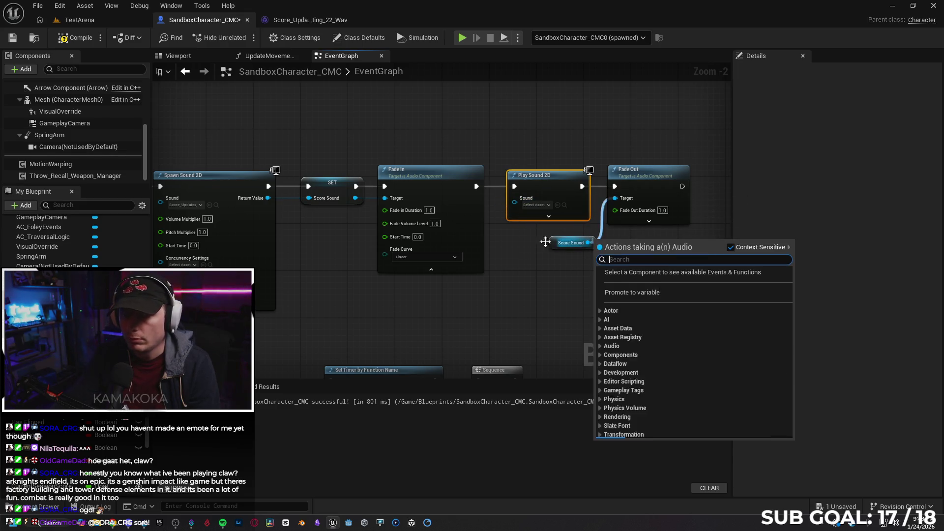
click(490, 280)
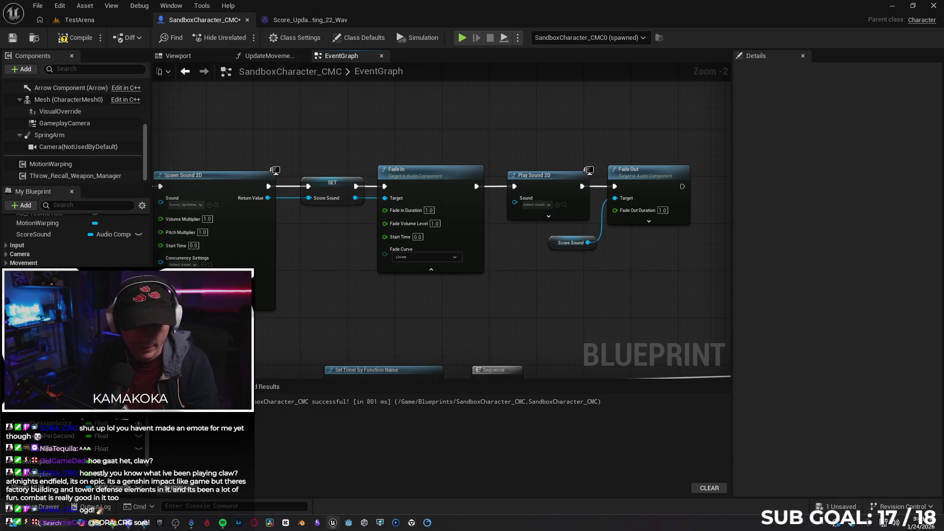
scroll(42, 419, down, 2)
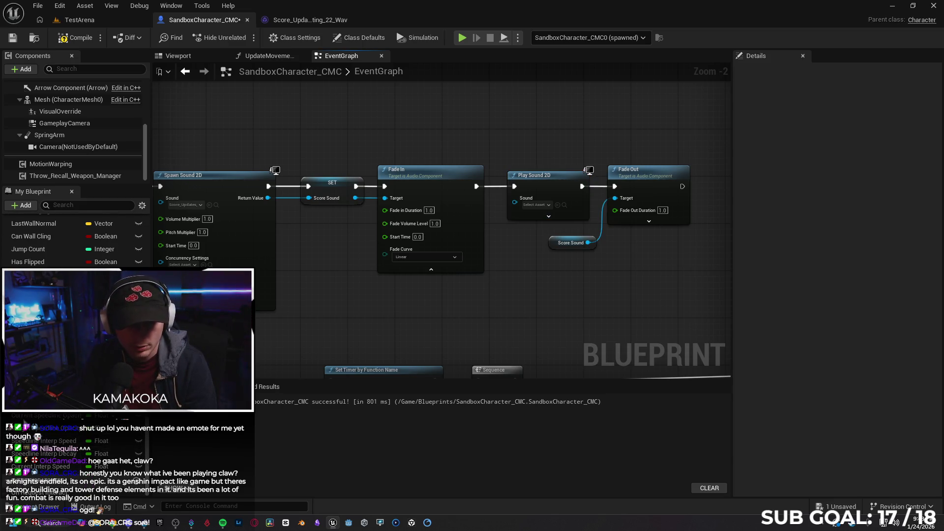
scroll(43, 420, up, 3)
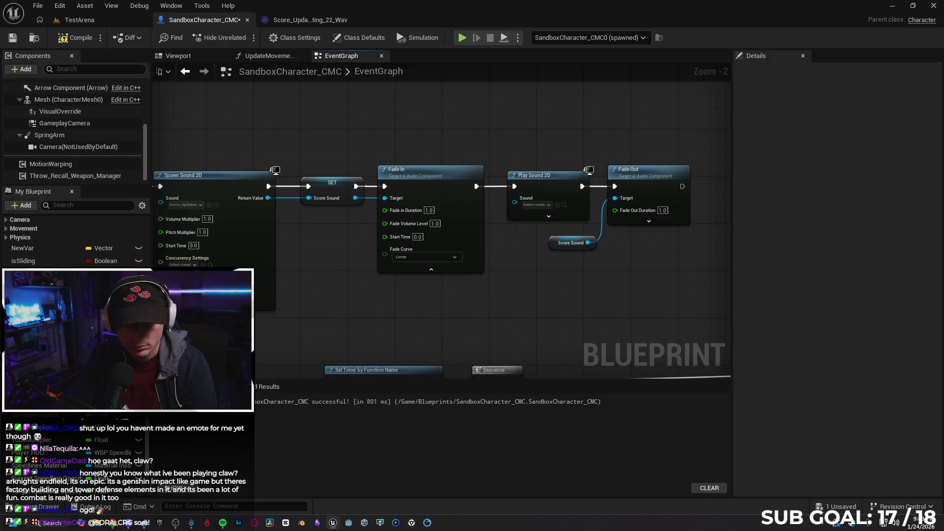
click(554, 246)
click(502, 305)
key(ctrl+v)
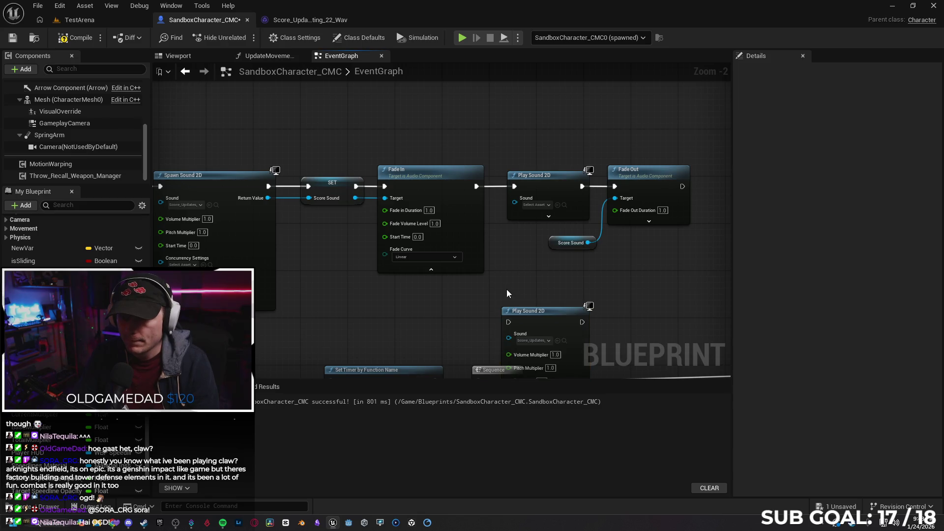
drag(572, 326, 560, 285)
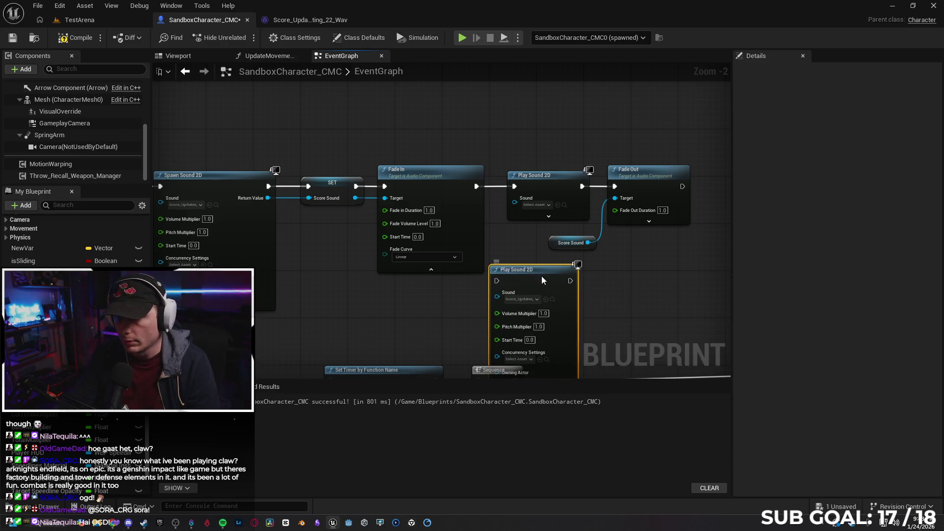
key(Delete)
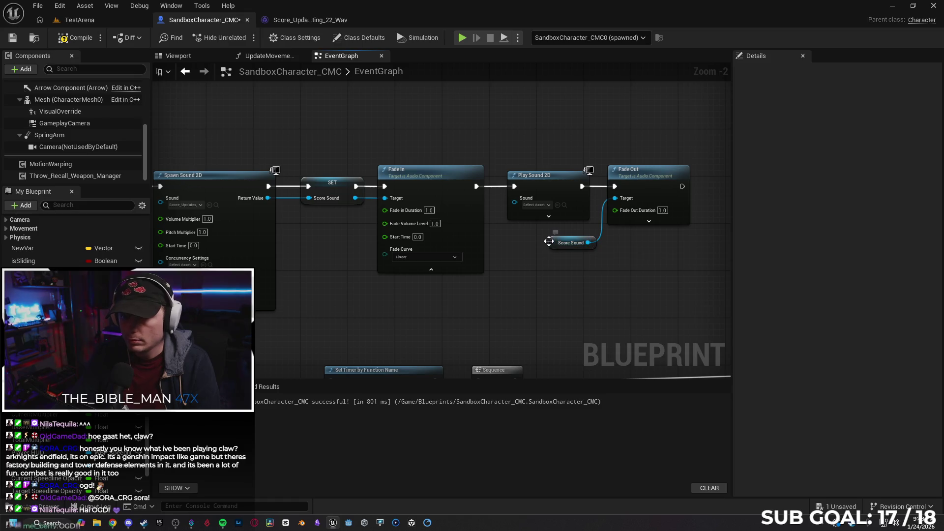
Duplicate the Score Sound getter, try feeding it into Play Sound 2D's Sound input, then delete the copy.
click(549, 241)
click(504, 291)
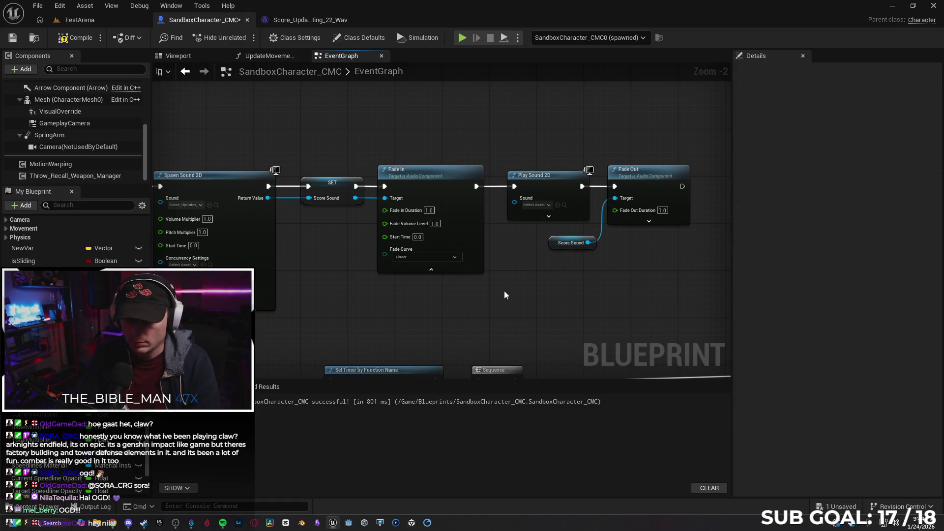
key(ctrl+v)
mouse_move(541, 295)
mouse_down()
mouse_move(515, 200)
mouse_move(545, 306)
mouse_move(476, 304)
mouse_up()
scroll(504, 264, up, 2)
click(539, 271)
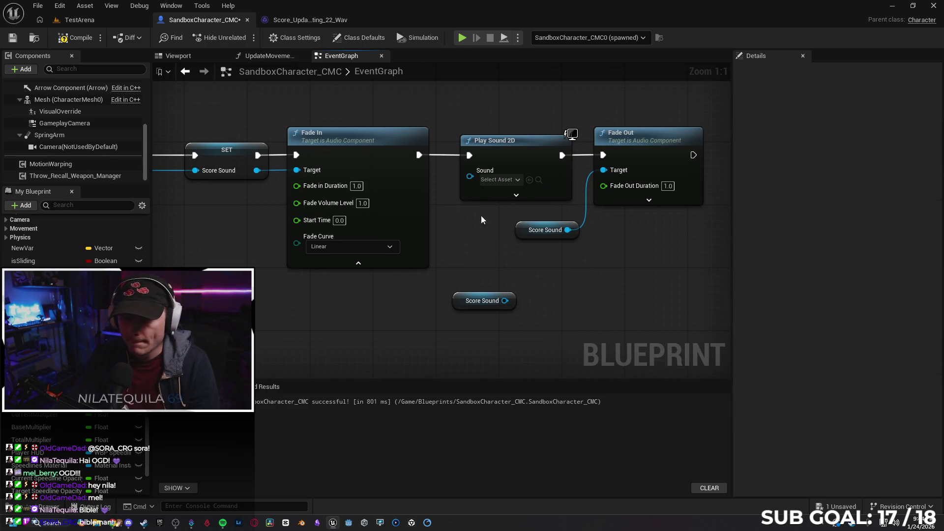
click(458, 301)
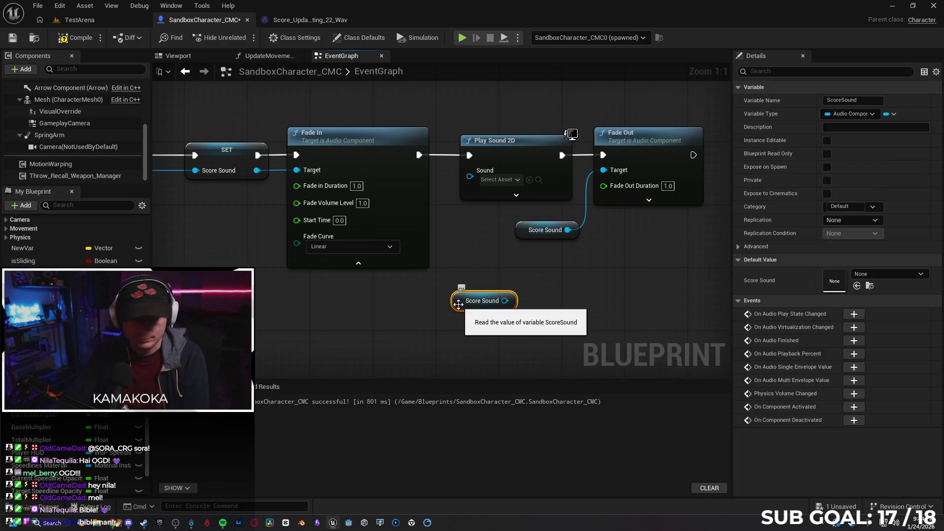
key(Delete)
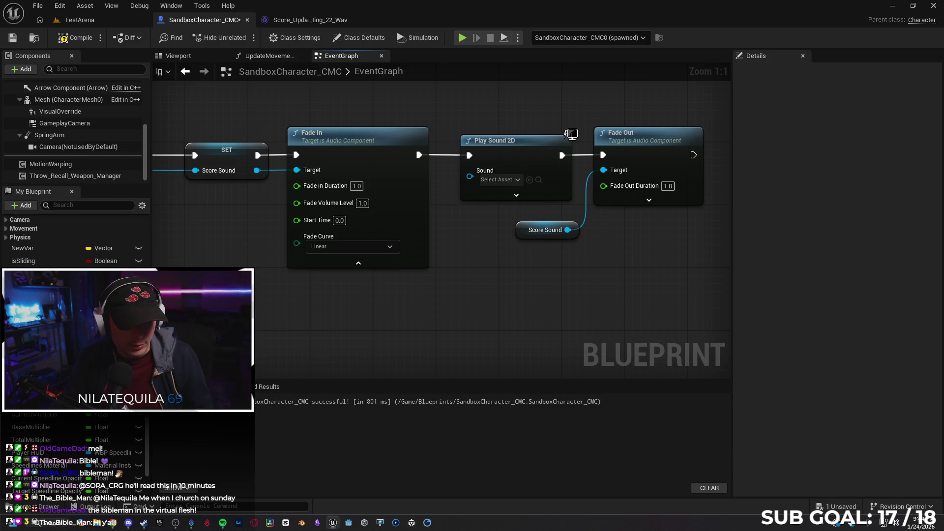
Try linking the stored Score Sound to Play Sound 2D, then delete the Play Sound 2D node.
drag(511, 305, 461, 307)
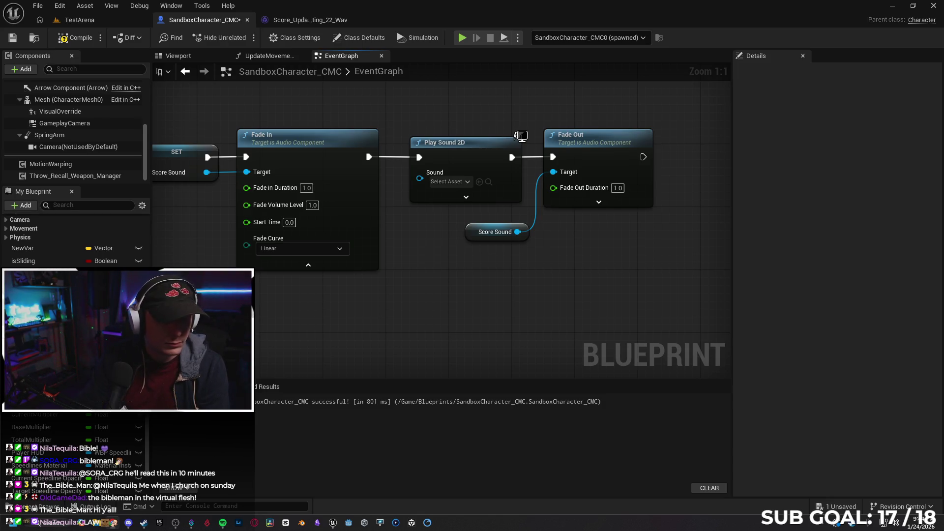
drag(448, 148, 499, 134)
click(500, 135)
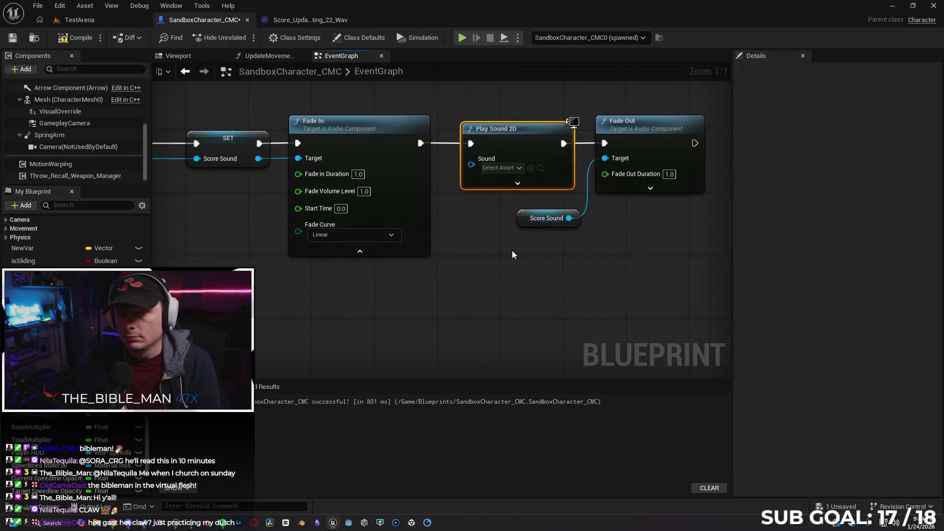
drag(536, 232, 584, 249)
mouse_move(306, 175)
mouse_down()
mouse_move(514, 184)
mouse_move(306, 175)
mouse_up()
mouse_move(559, 292)
mouse_down()
mouse_move(515, 296)
mouse_move(540, 307)
mouse_up()
key(Delete)
scroll(564, 285, down, 3)
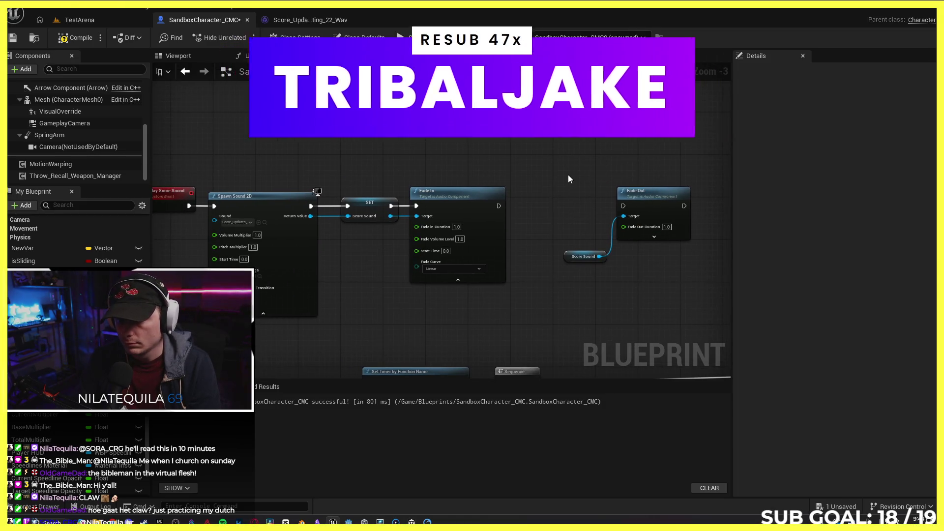
Pull Fade Out and its Score Sound getter left and wire Fade In directly into Fade Out.
drag(568, 176, 641, 285)
drag(664, 197, 610, 196)
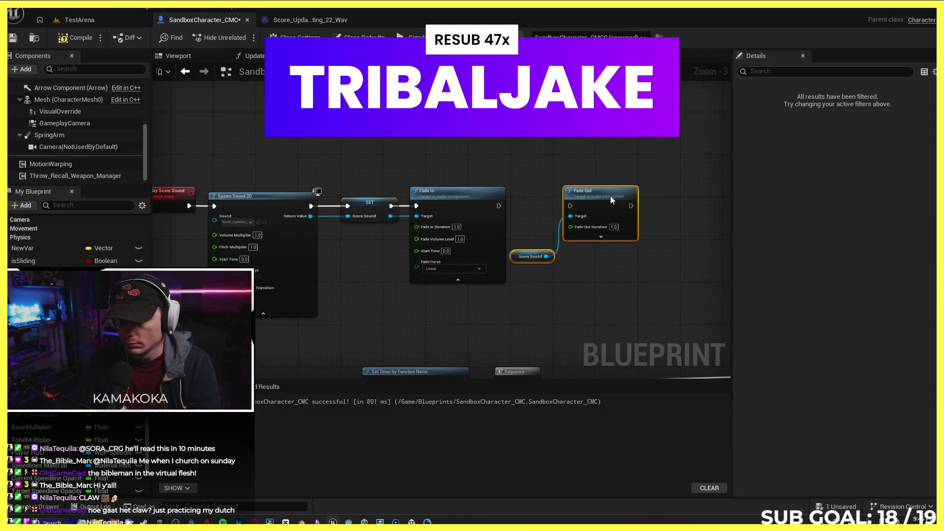
drag(499, 206, 570, 206)
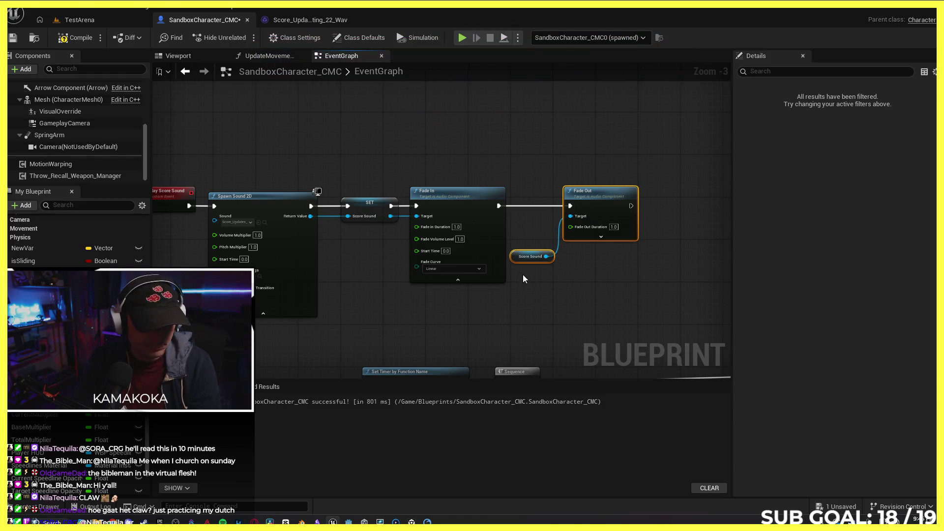
Bring Event BeginPlay back into view and select the Spawn Sound 2D node.
click(523, 325)
drag(523, 324, 607, 278)
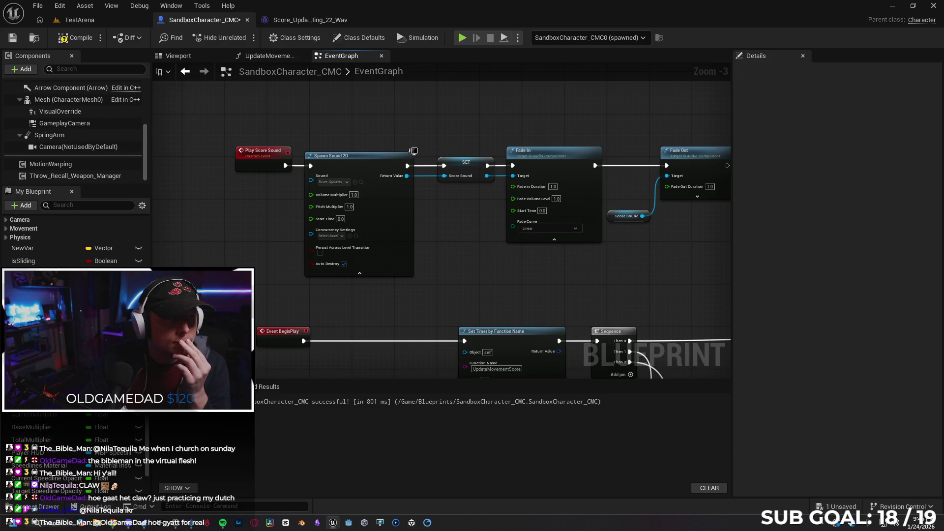
drag(238, 171, 193, 157)
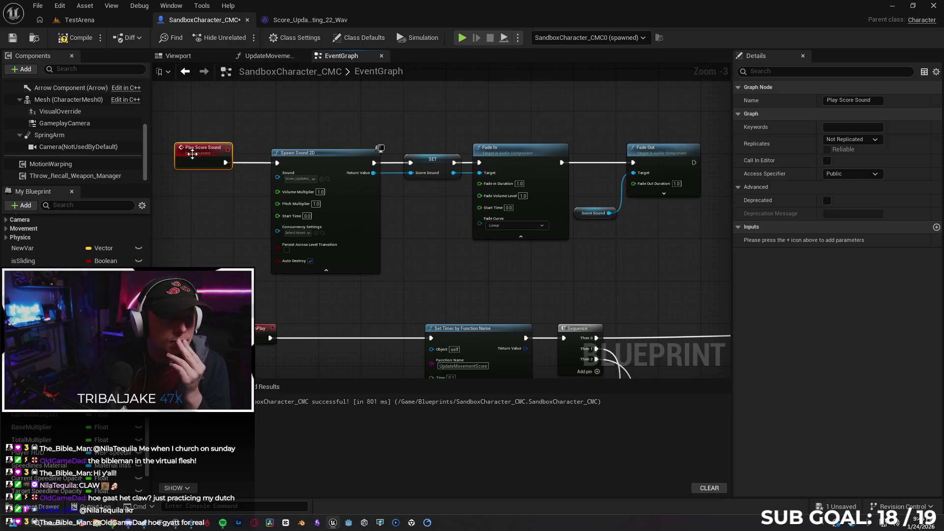
click(321, 157)
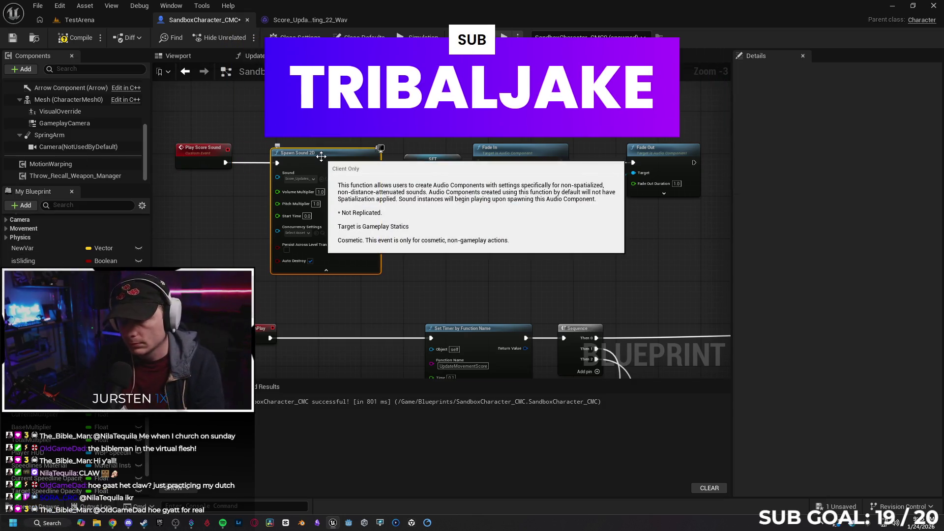
Delete the selected Spawn Sound 2D node from the EventGraph.
key(Delete)
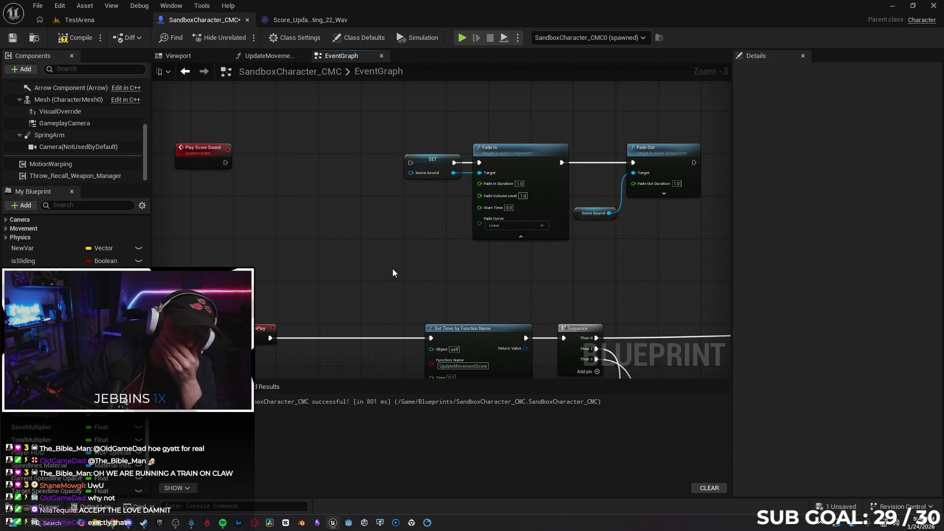
click(425, 165)
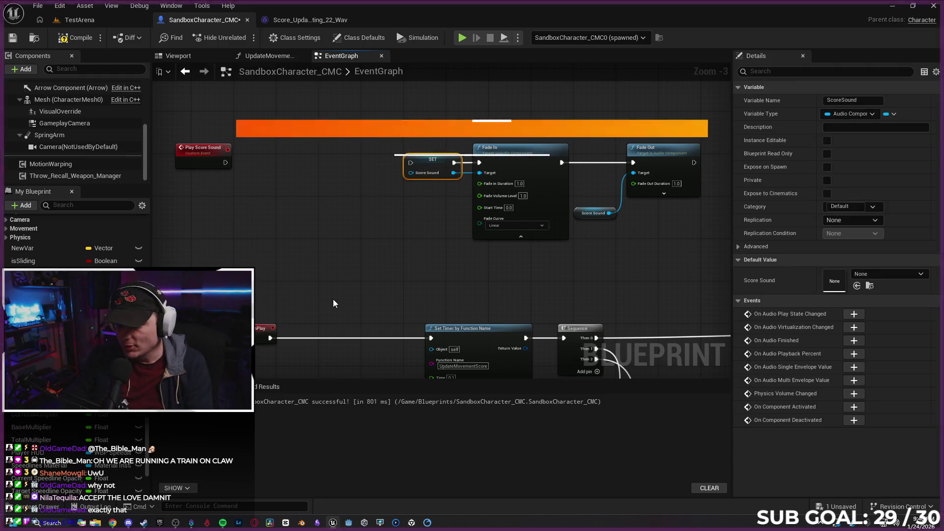
click(191, 155)
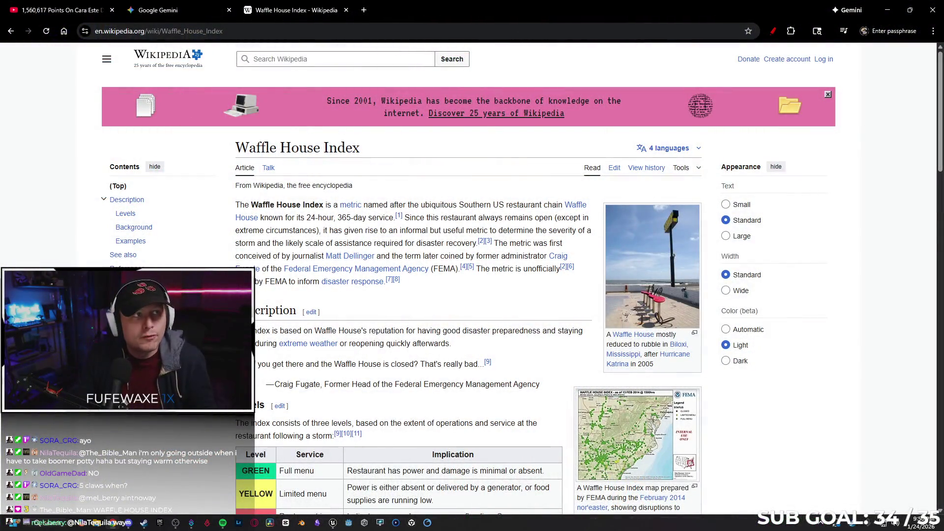
scroll(435, 279, down, 1)
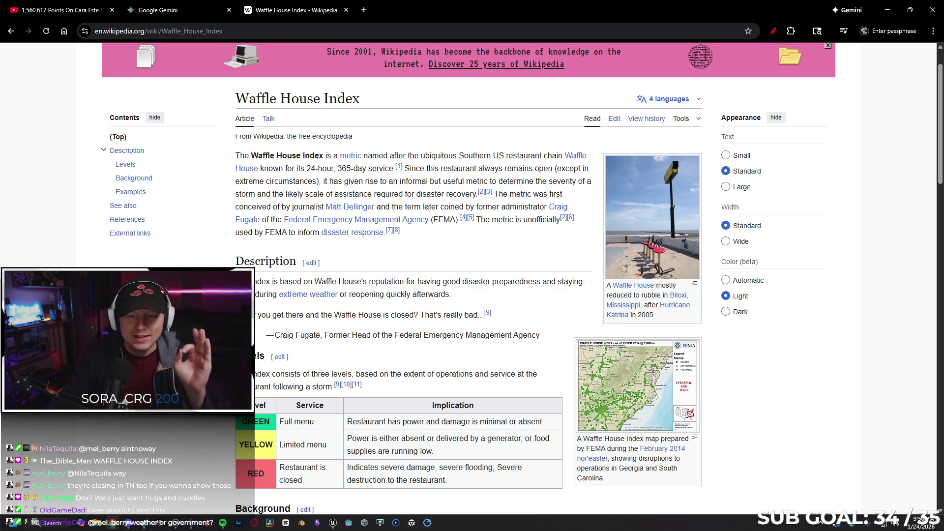
scroll(413, 275, down, 2)
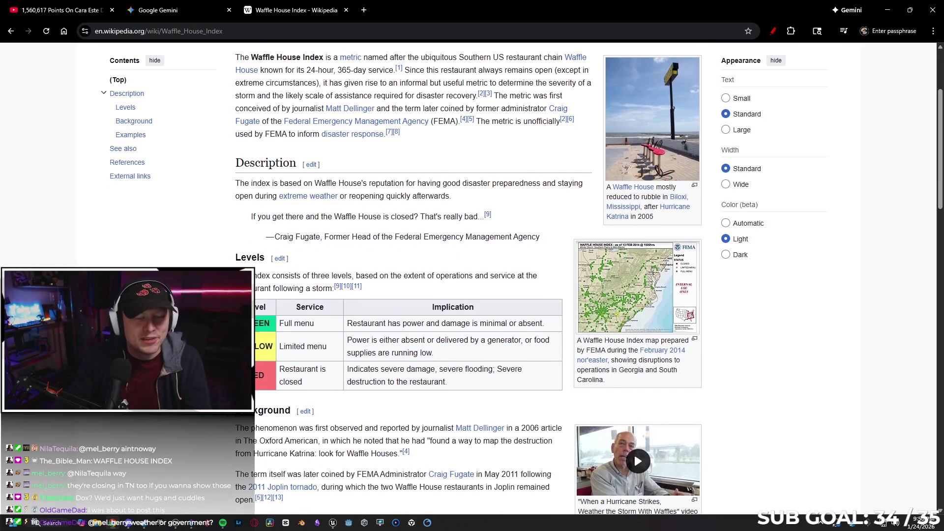
scroll(413, 276, down, 1)
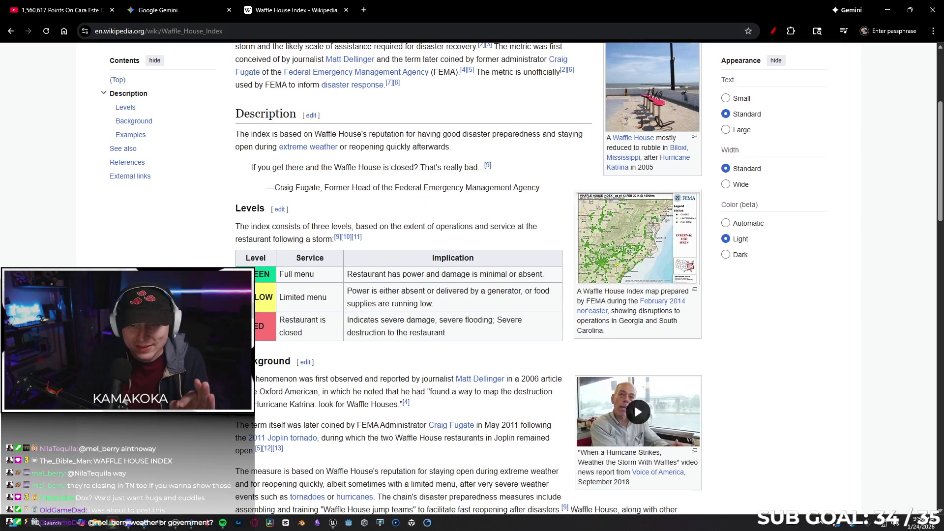
scroll(412, 275, up, 2)
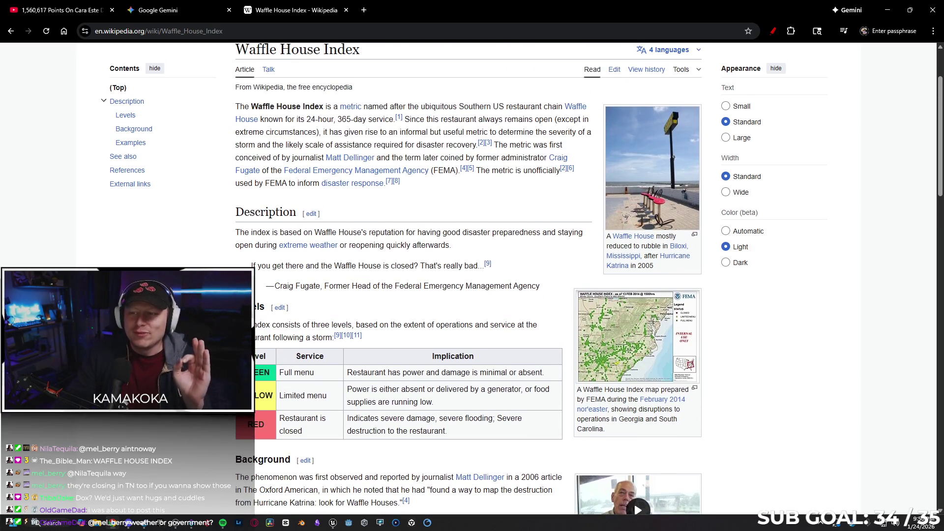
scroll(413, 275, down, 1)
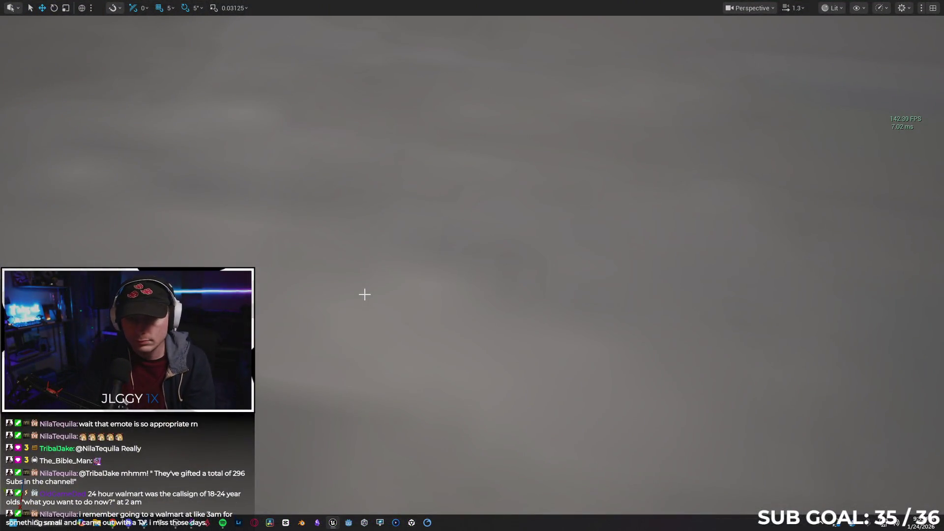
Start a Play-In-Editor session and leap and grind from the first rooftop to the next.
key(alt+p)
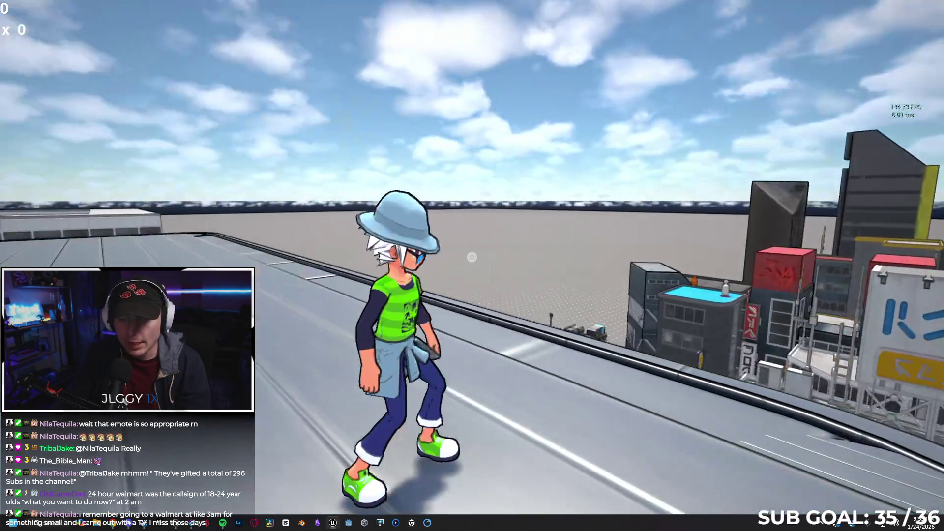
key(w)
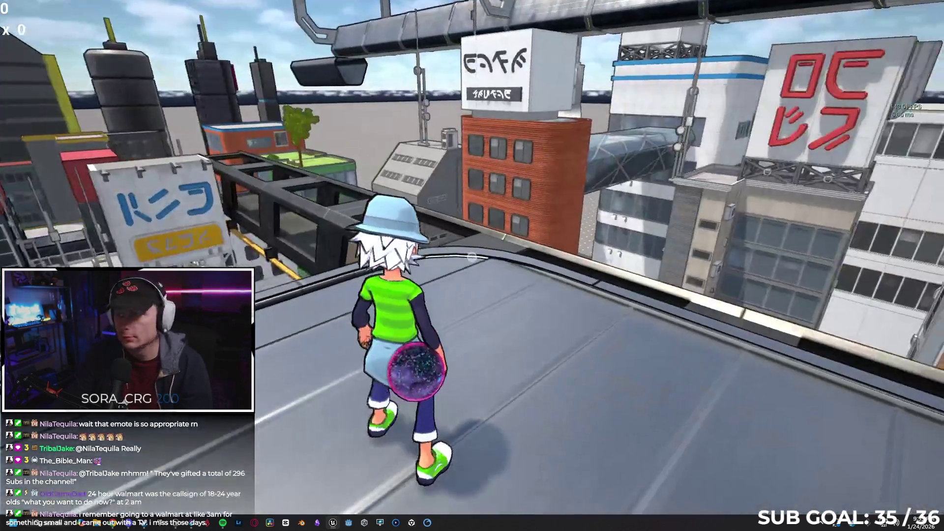
key(space)
key(w)
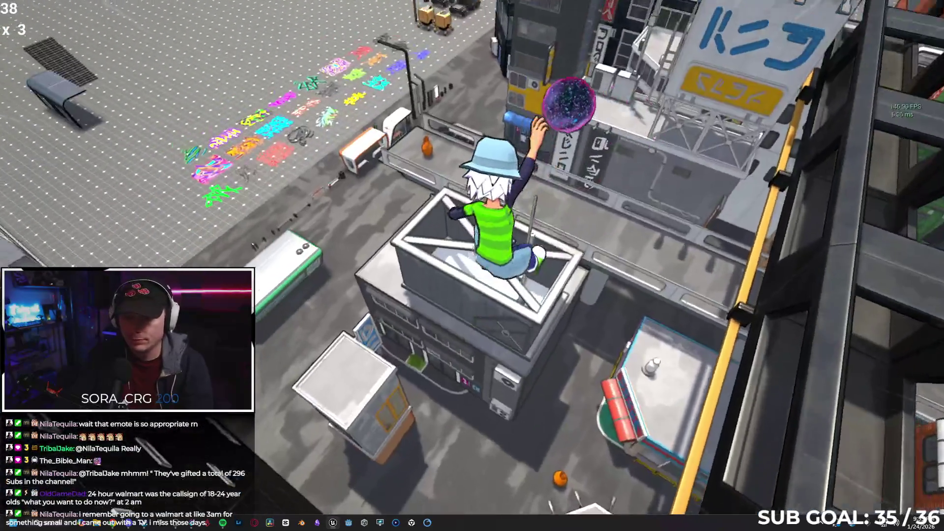
key(w)
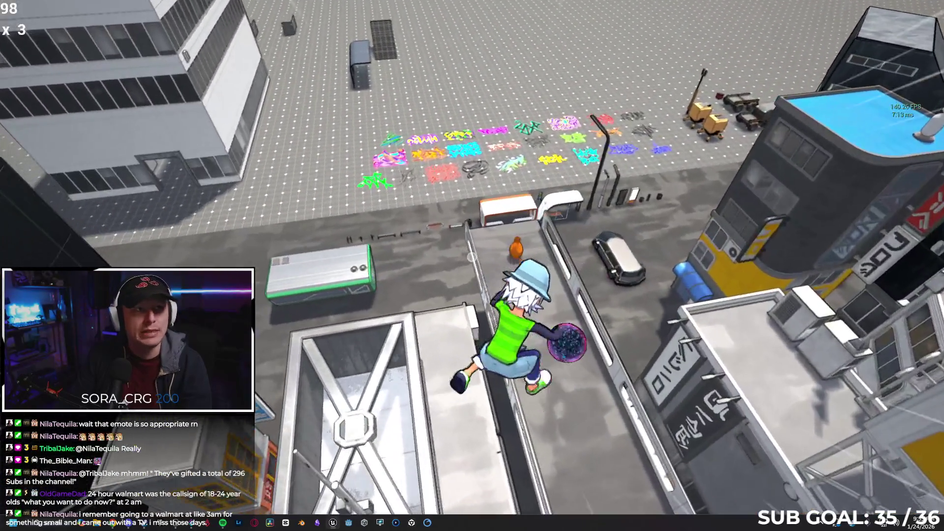
Run the city walkway past the orange vase, doing a ball trick and an upward leap.
key(w)
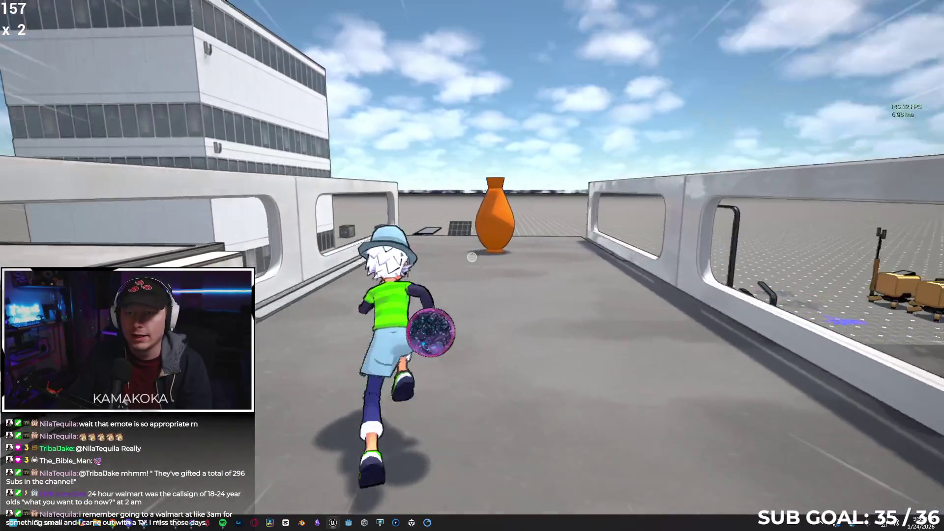
key(w)
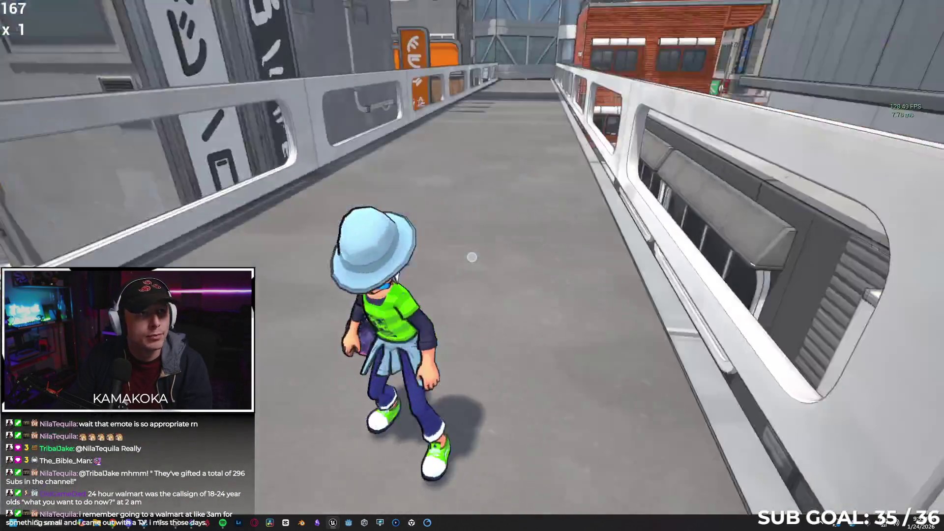
key(w)
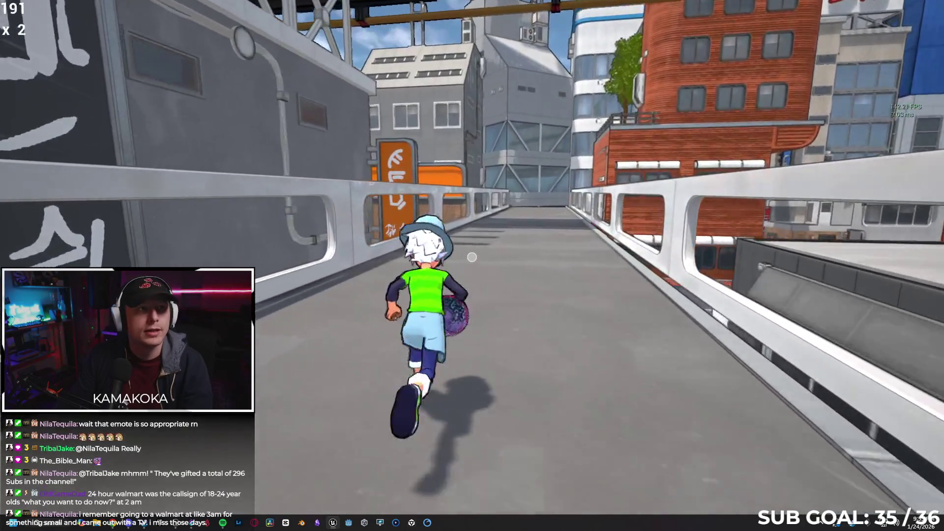
key(space)
key(w)
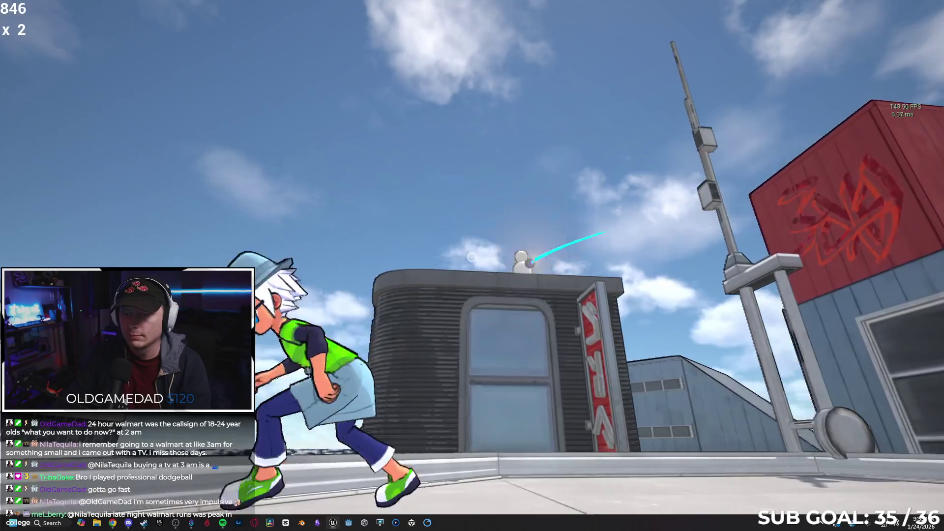
Climb the red building, jump to the white ledge and pole, then run the walkway.
key(w)
key(space)
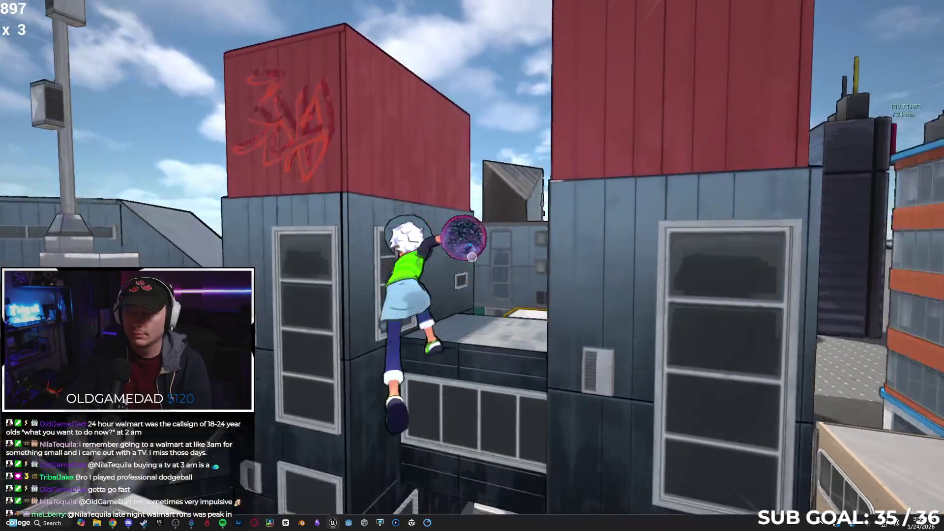
key(w)
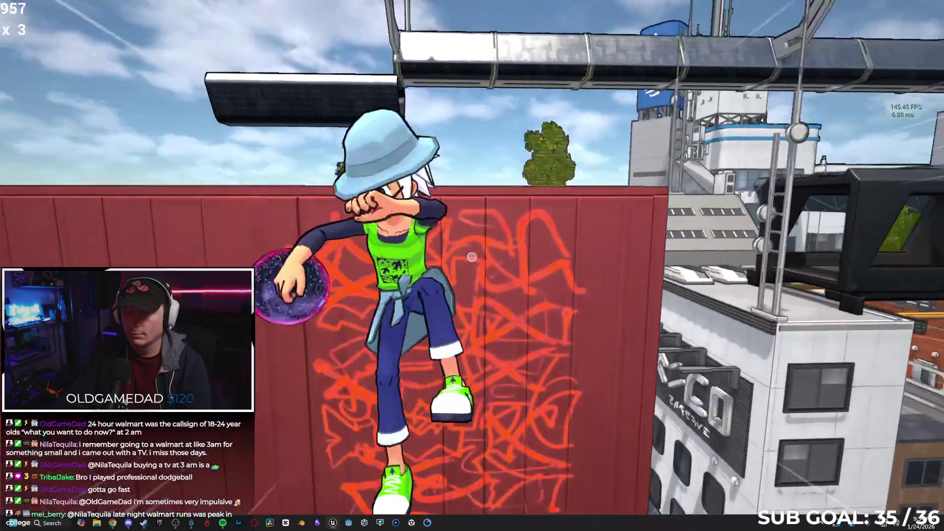
key(w)
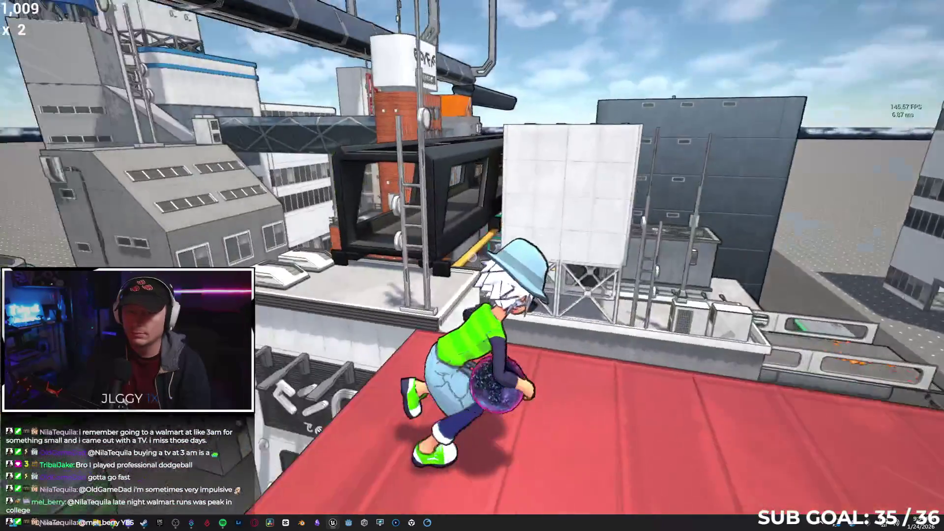
key(space)
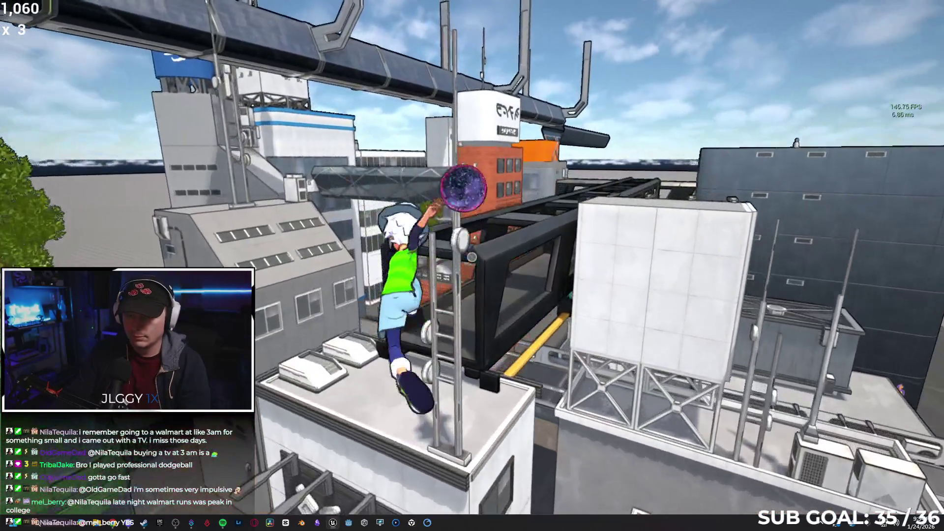
key(w)
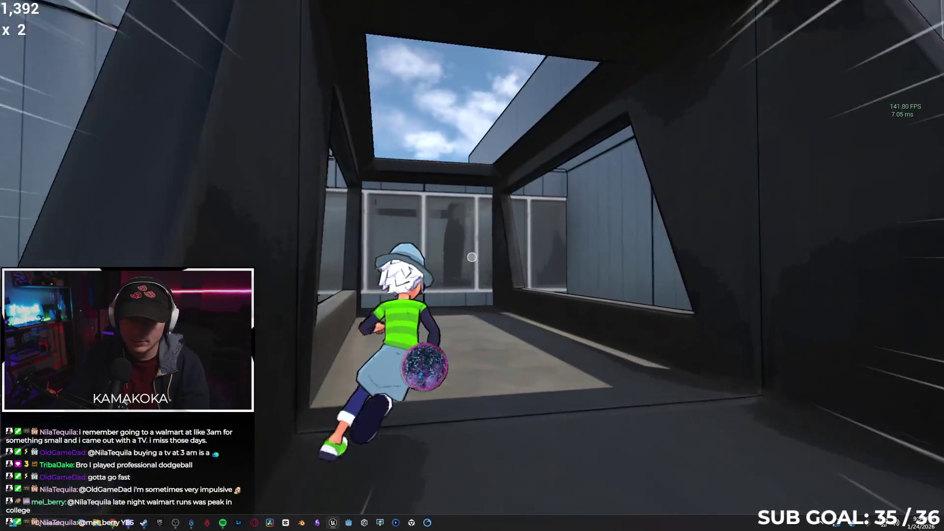
Wall-run and flip across roofs, drop to the grid, grab the purple ball, and jump the boxes.
key(space)
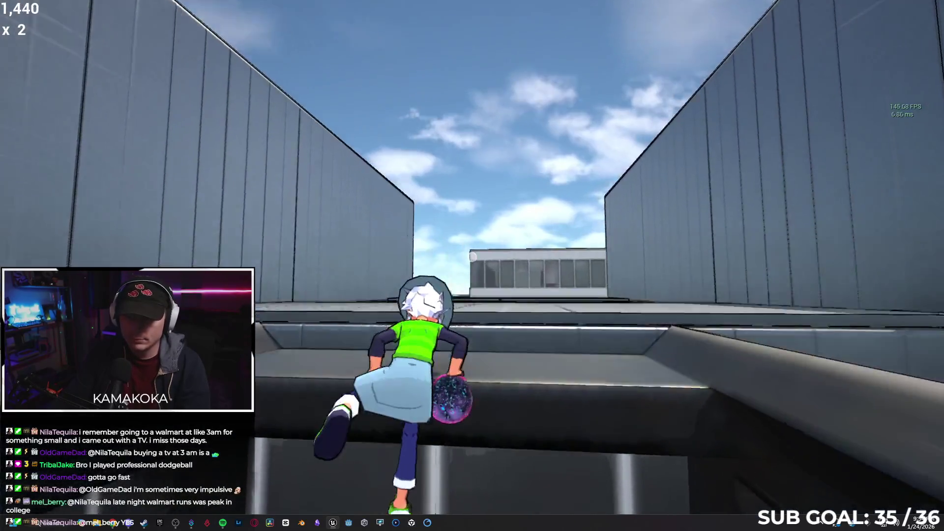
key(w)
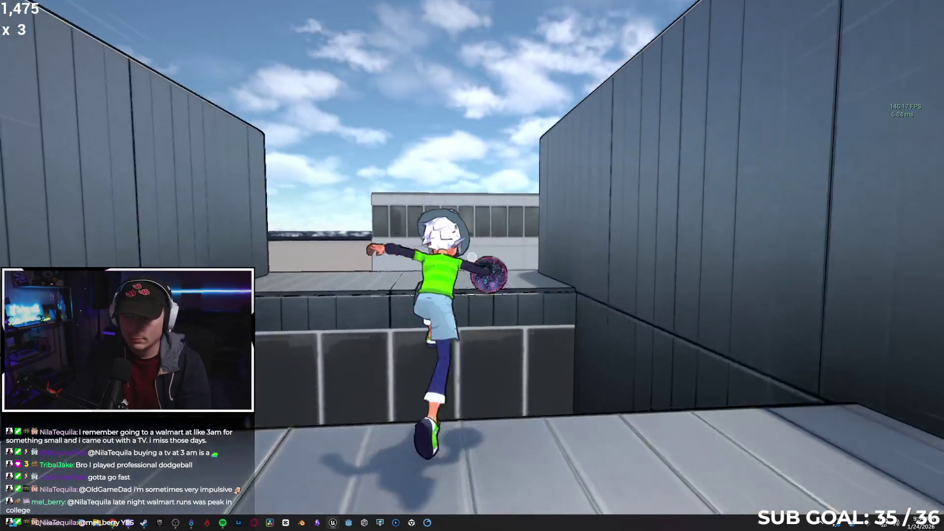
key(space)
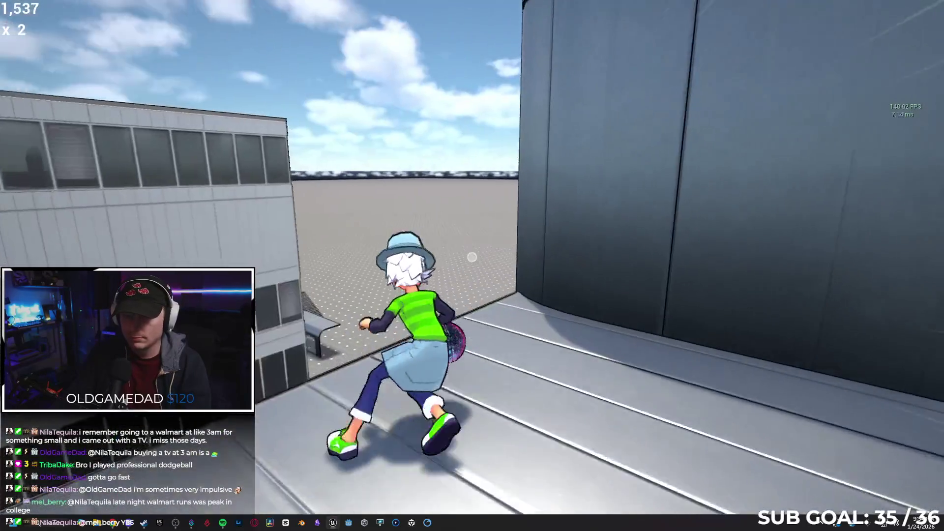
key(space)
key(w)
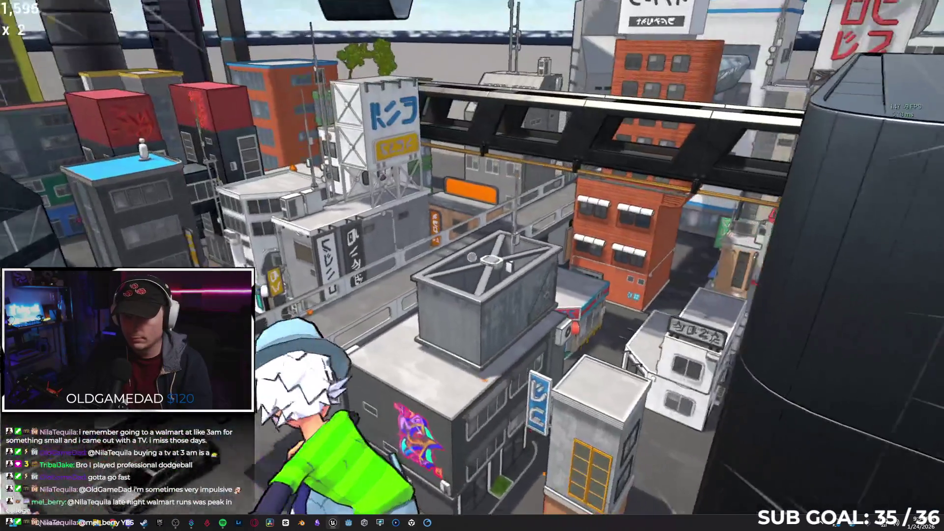
key(w)
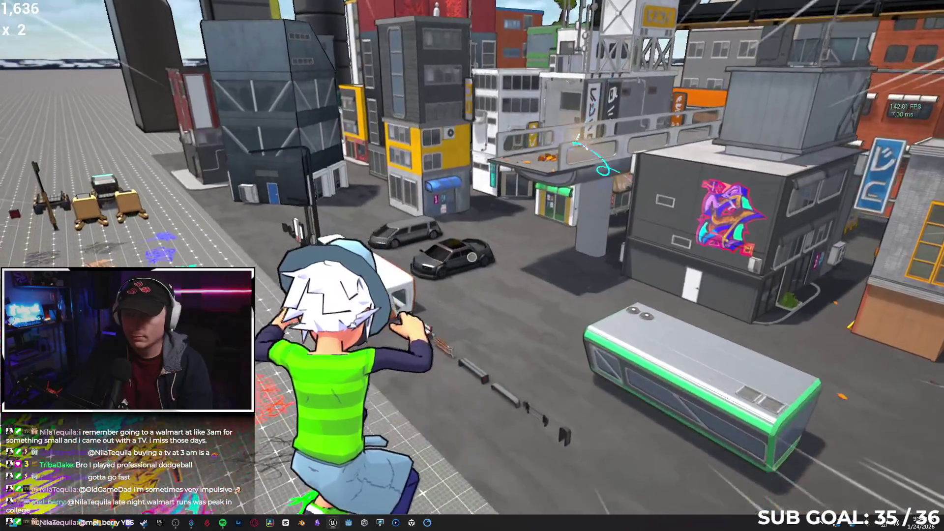
key(w)
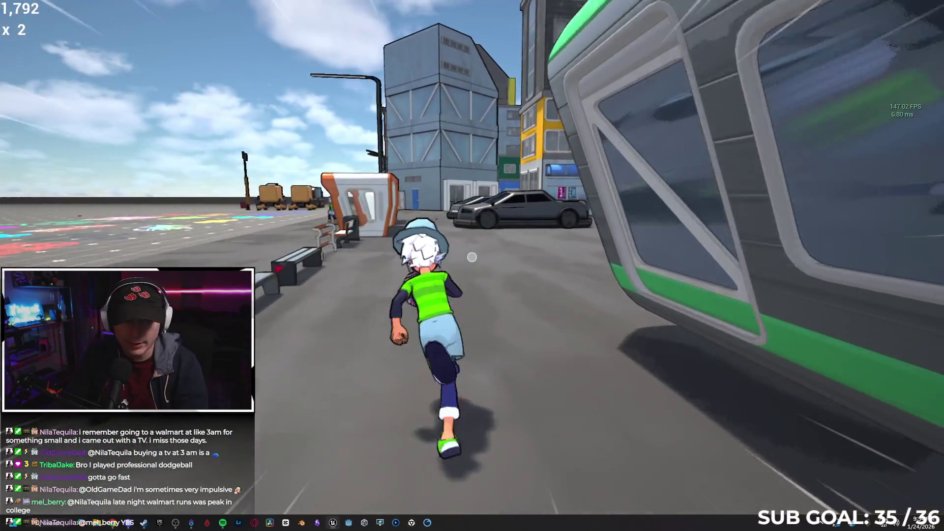
key(space)
key(w)
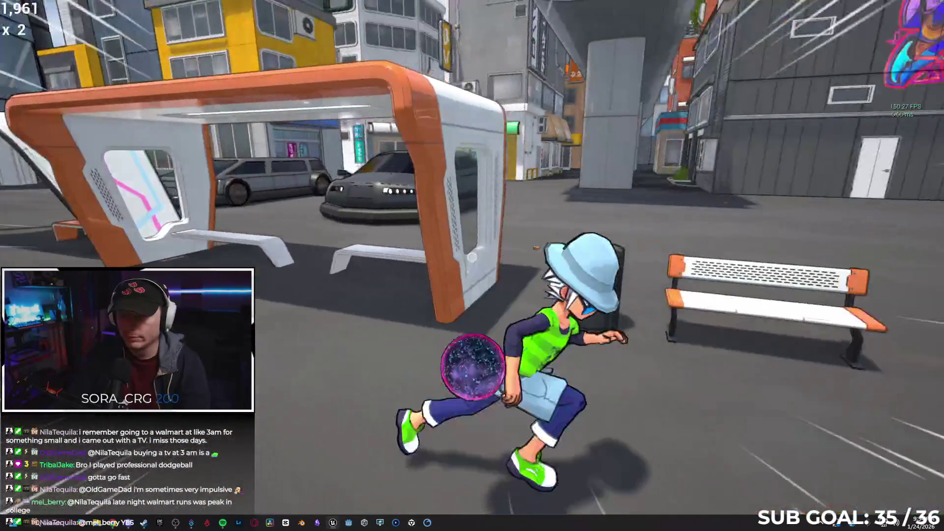
Grind the orange rail, climb a wall, and leap across the yellow-edged and red rooftops.
key(space)
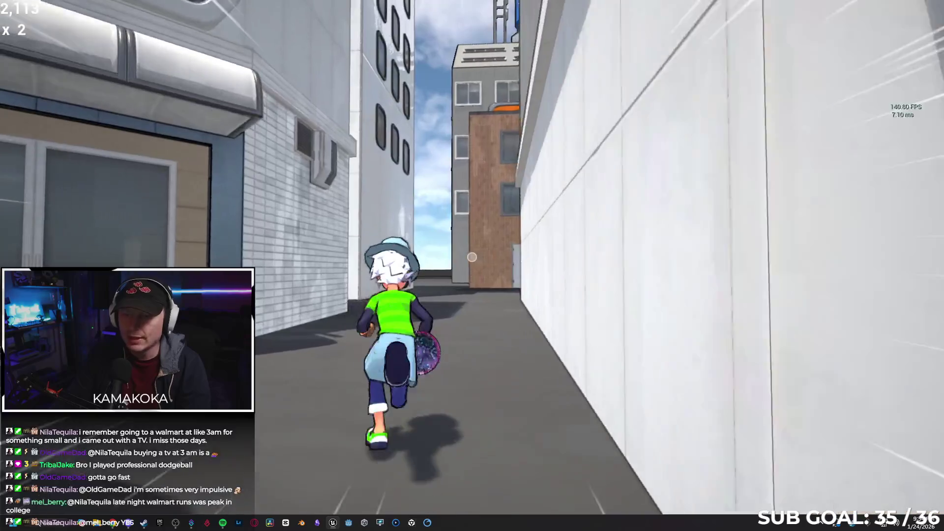
key(space)
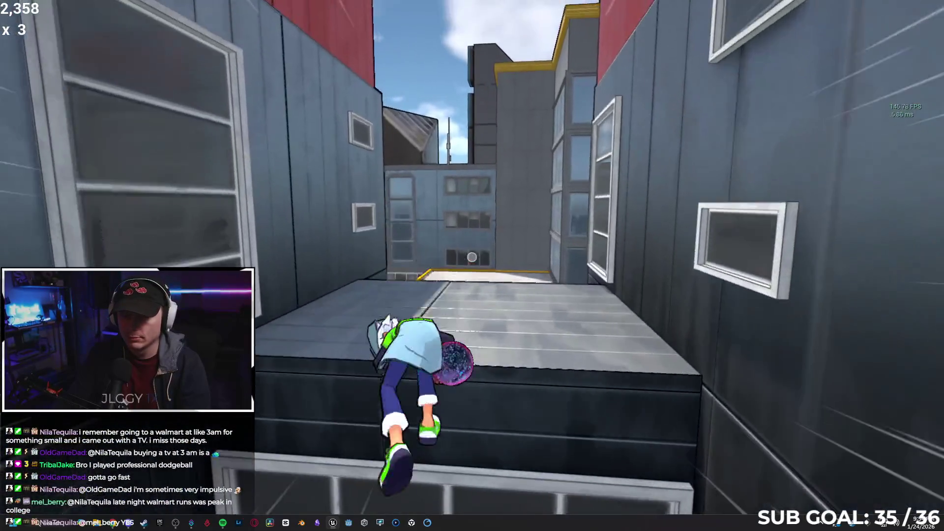
key(space)
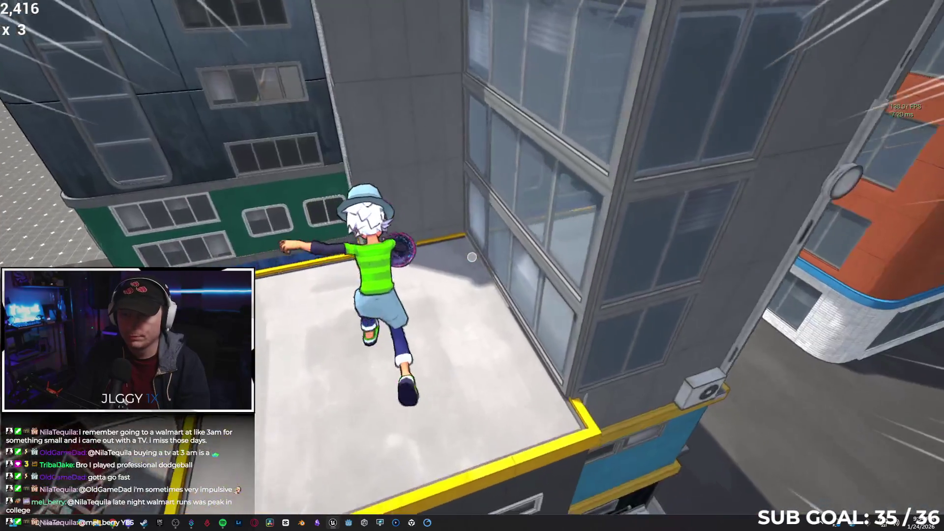
key(space)
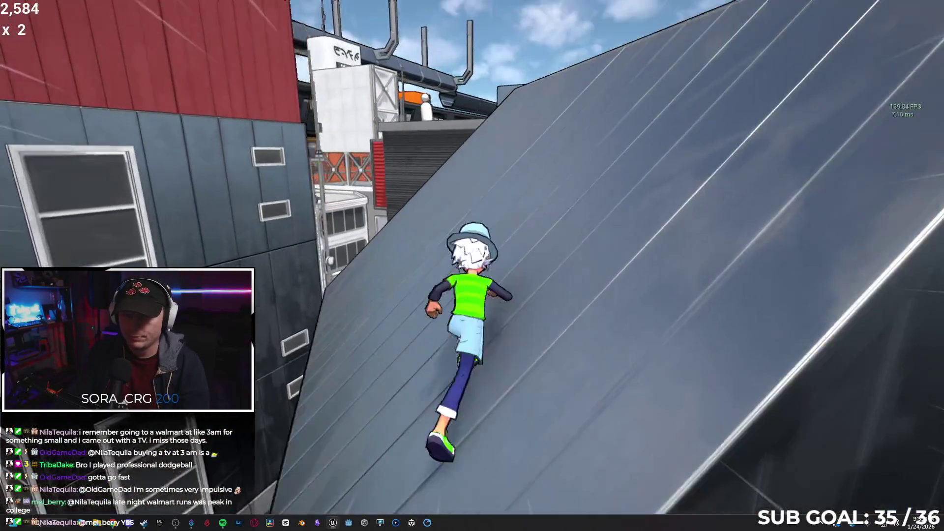
key(space)
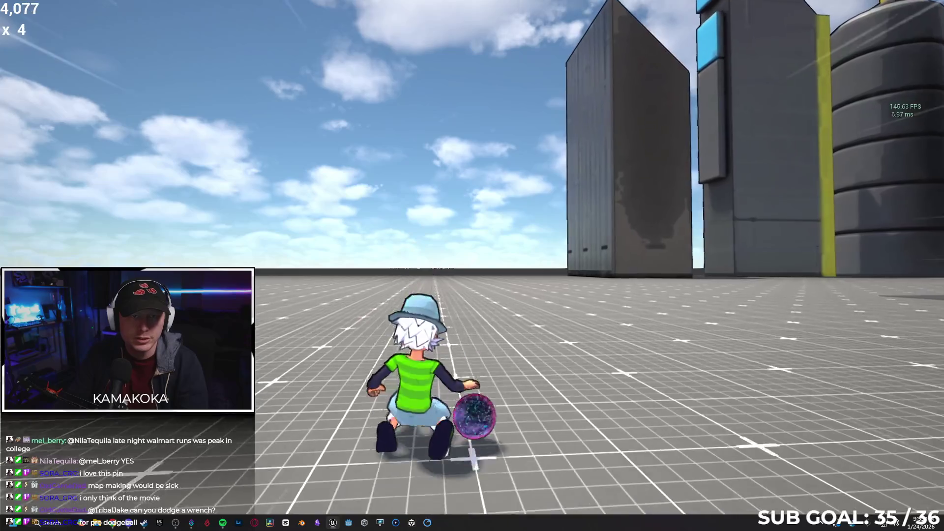
Crouch-slide across the grid floor, then run up a wall and flip off it.
key(ctrl)
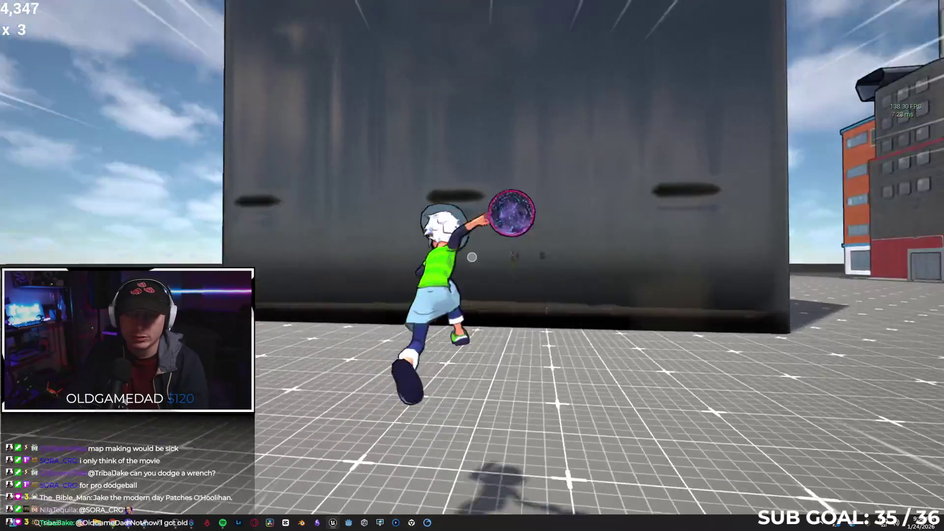
key(space)
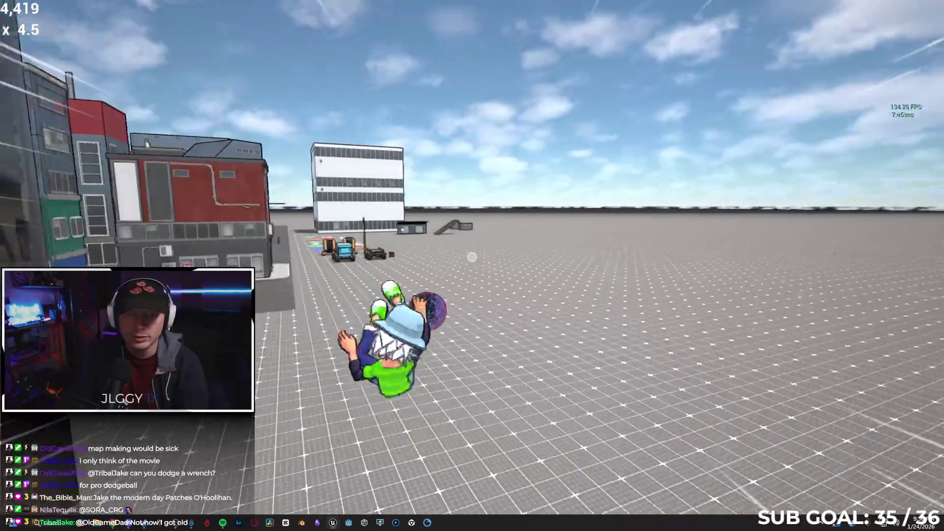
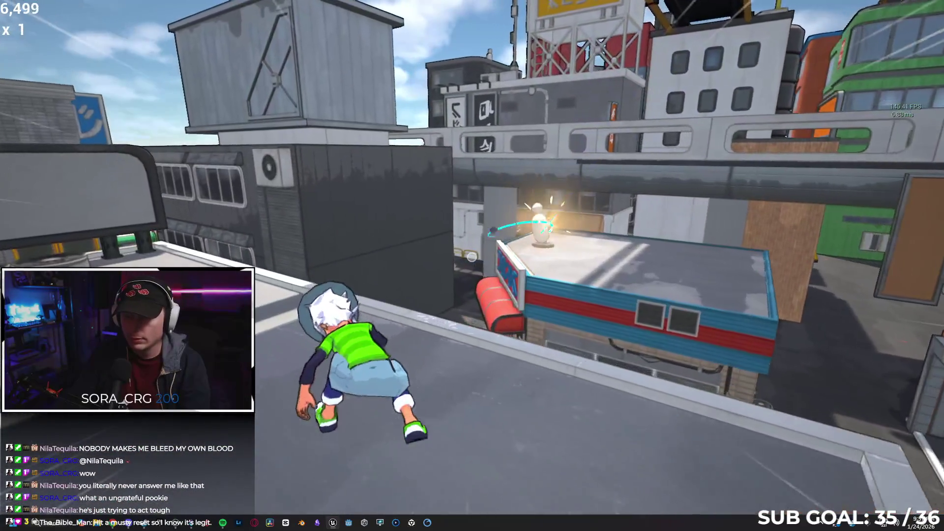
Exit the Play In Editor session to get back to the TestArena level editor.
key(Escape)
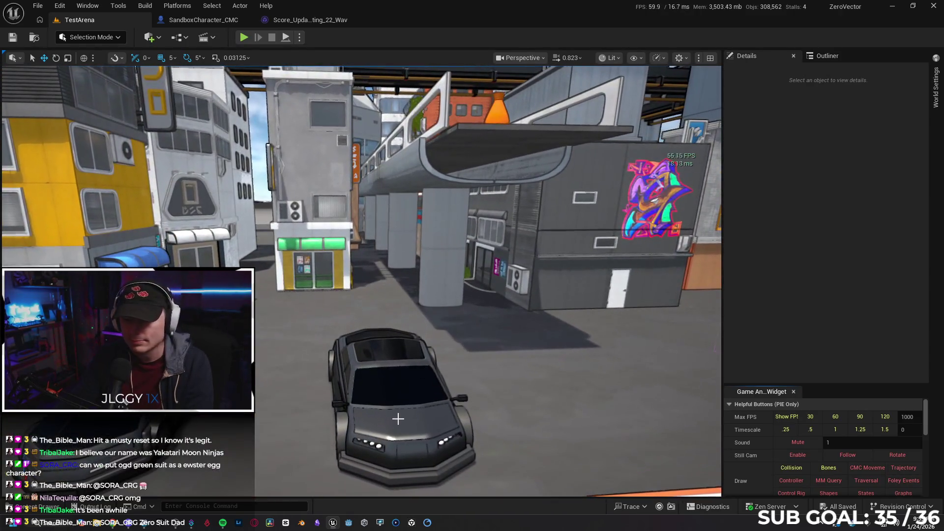
click(398, 418)
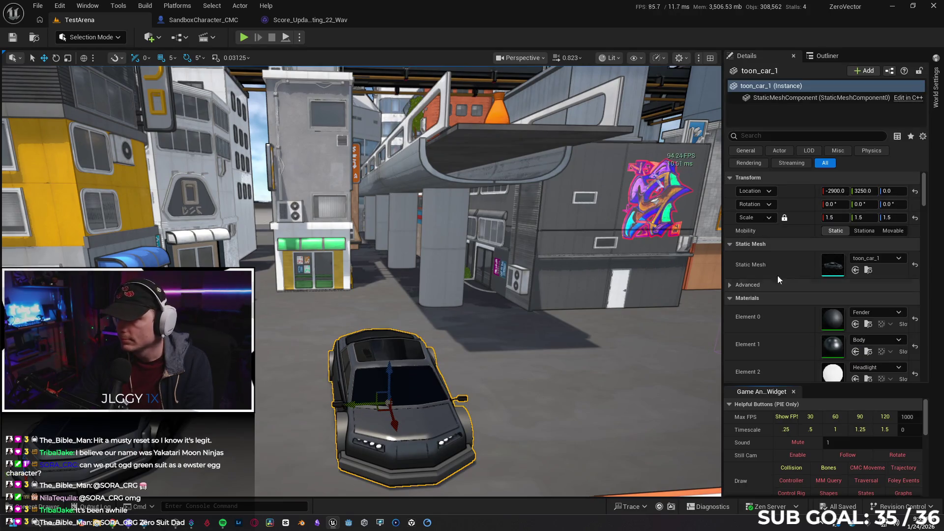
scroll(772, 280, down, 3)
scroll(785, 276, down, 1)
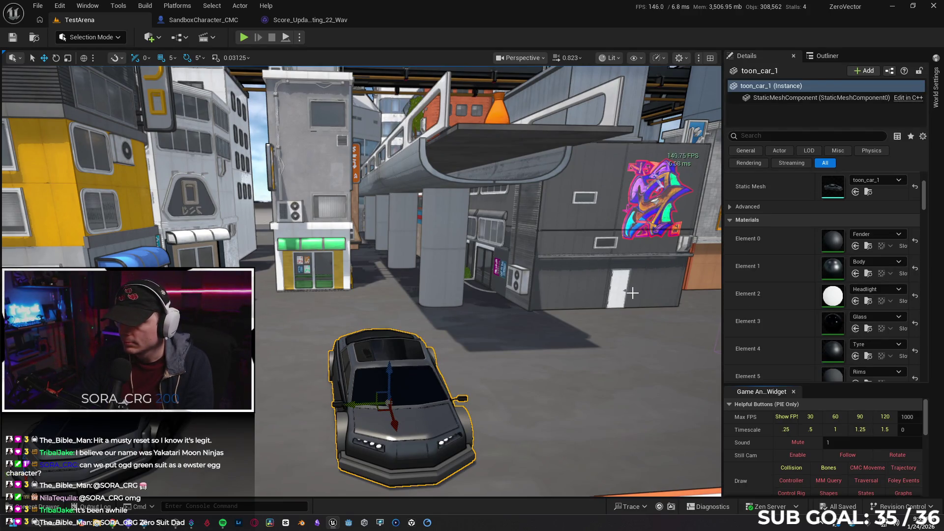
click(878, 262)
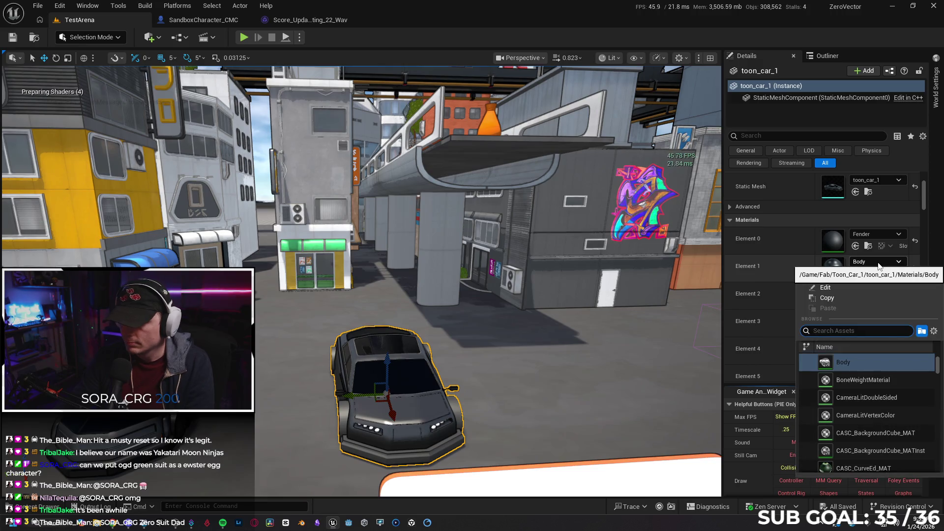
text(hologram)
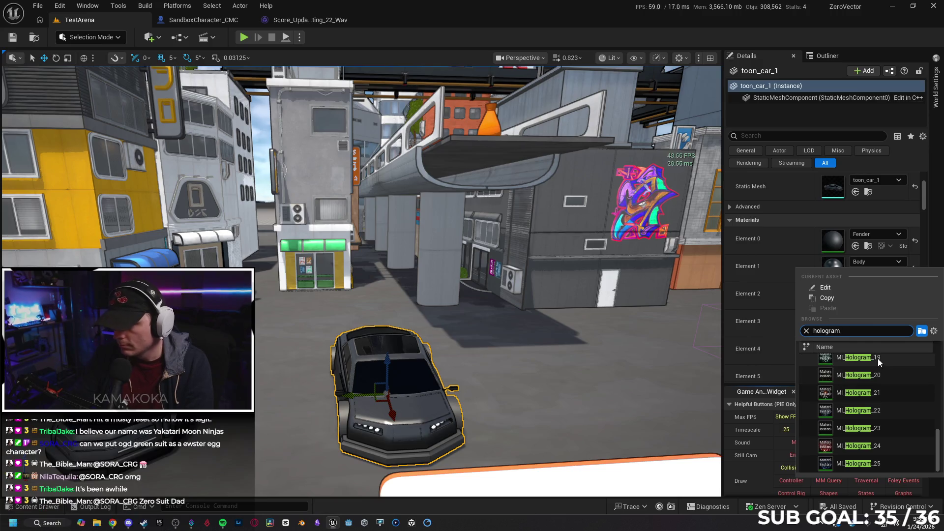
click(877, 358)
mouse_move(652, 336)
mouse_down()
mouse_move(526, 348)
mouse_move(620, 322)
mouse_move(517, 271)
mouse_up()
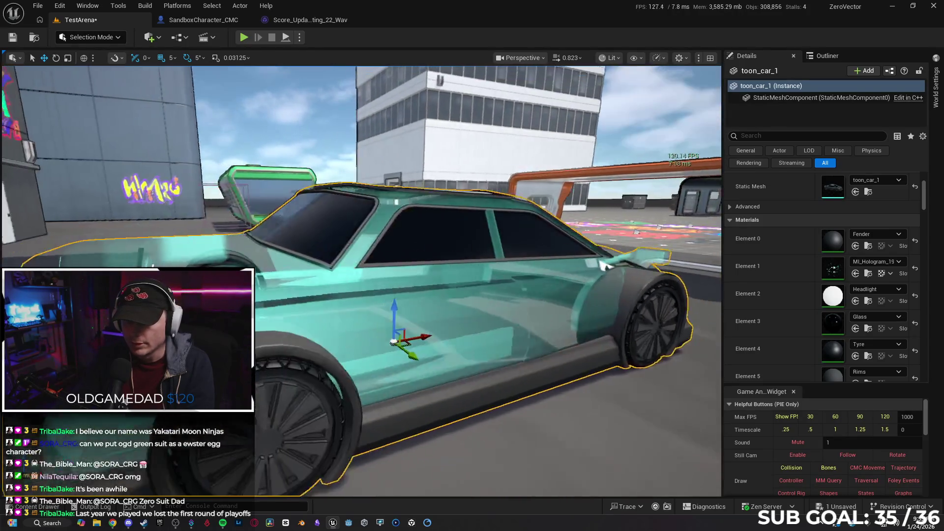
click(892, 261)
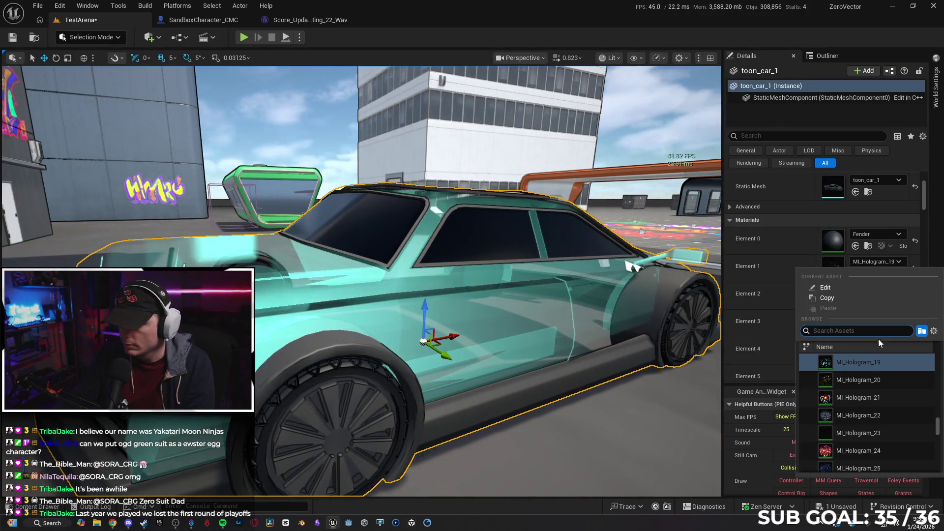
click(885, 399)
drag(605, 398, 616, 393)
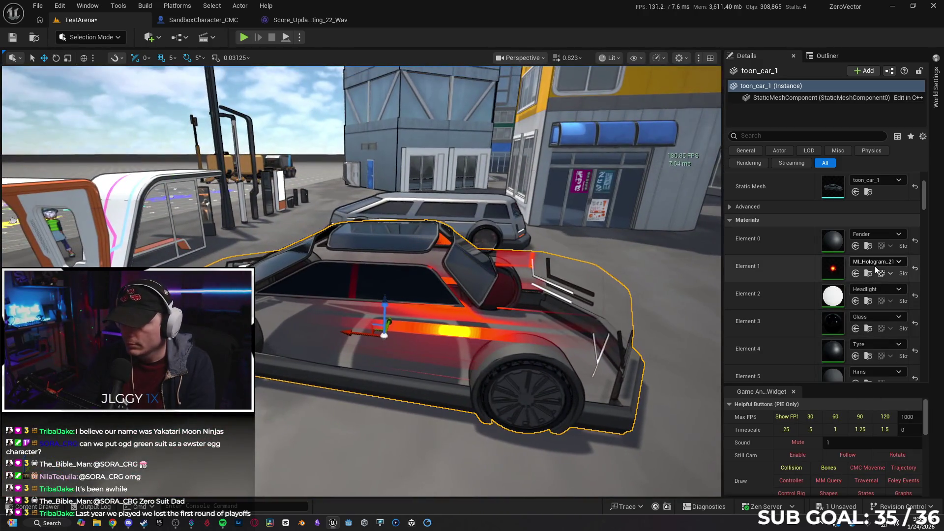
click(874, 263)
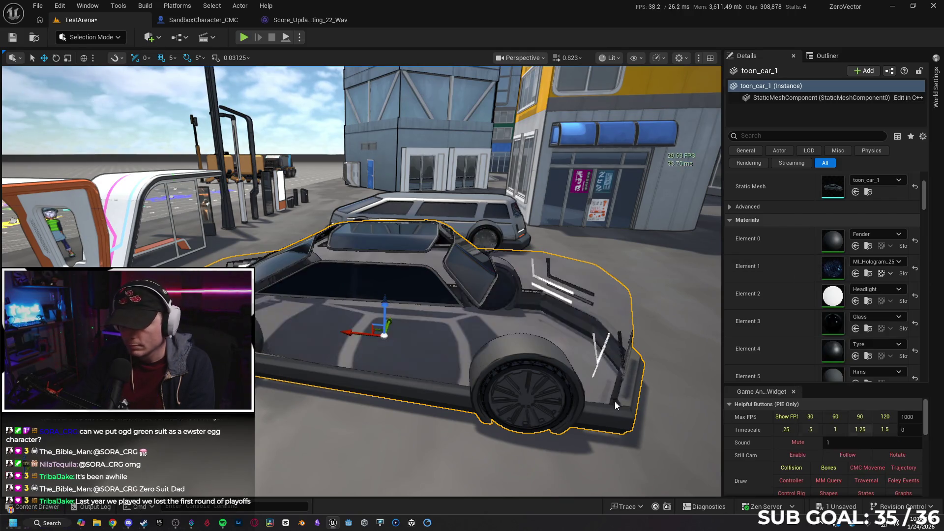
click(895, 432)
drag(671, 403, 661, 396)
drag(452, 365, 452, 365)
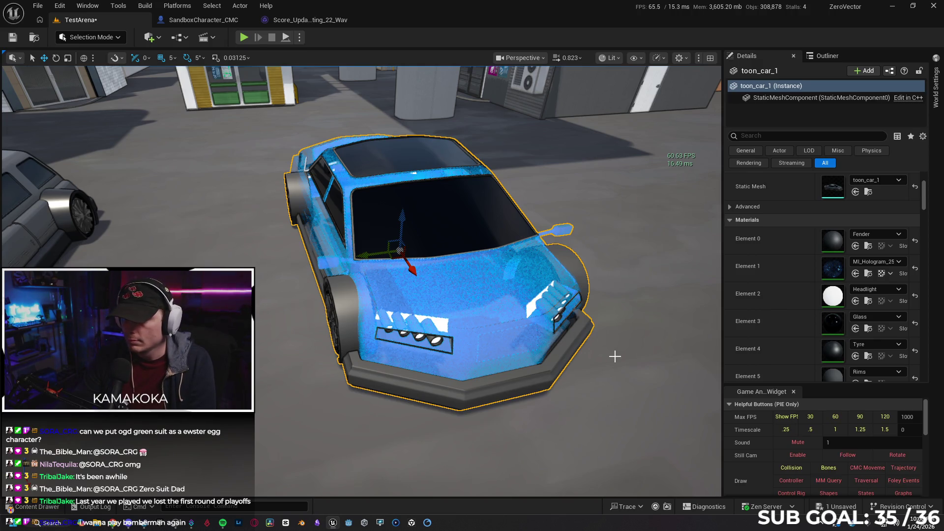
key(ctrl+z)
right_click(506, 345)
drag(451, 407, 519, 421)
key(ctrl+s)
click(462, 315)
Search the hologram materials and apply MI_Hologram_16 to the SM_Bottington robot.
drag(462, 315, 462, 315)
click(887, 233)
text(ho)
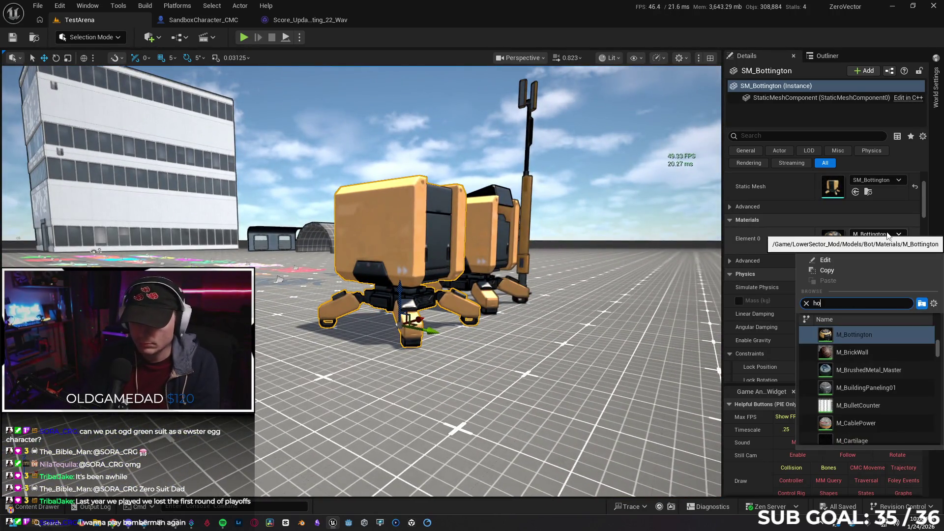
text(logram)
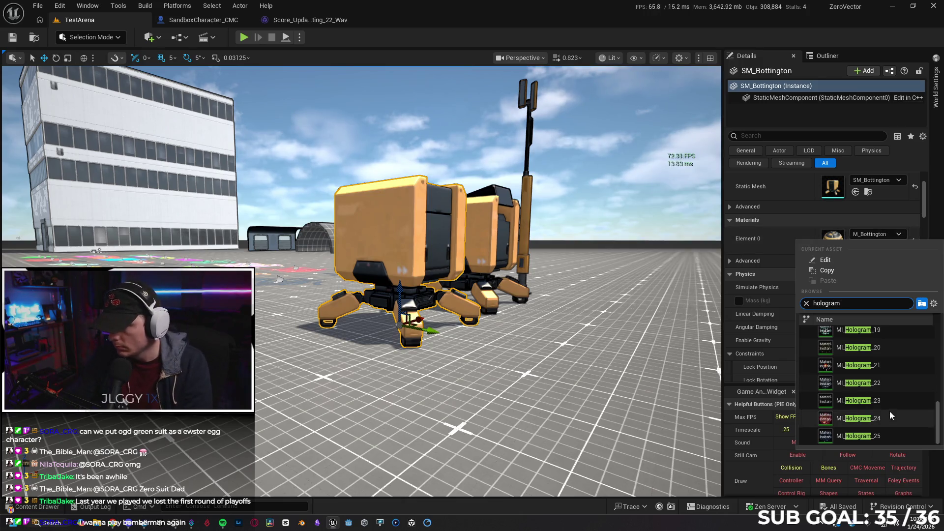
scroll(898, 403, up, 2)
scroll(892, 349, up, 2)
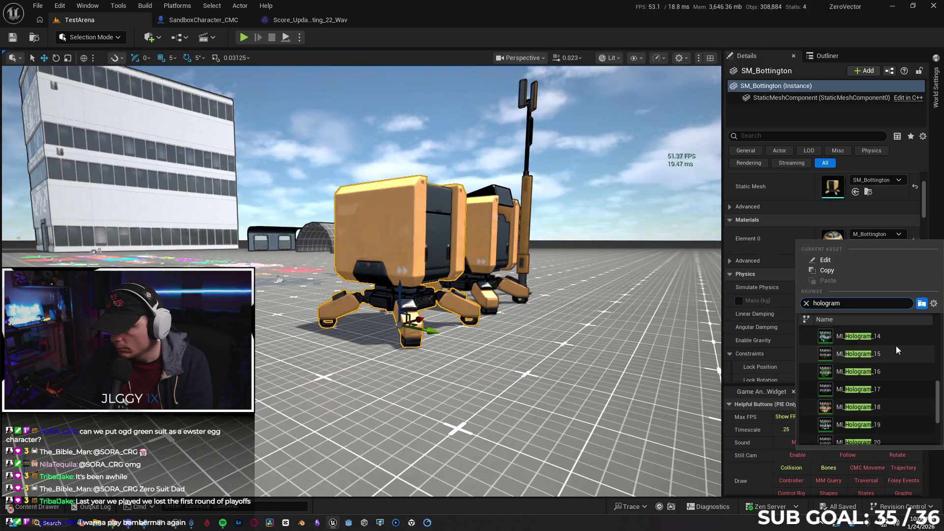
click(901, 370)
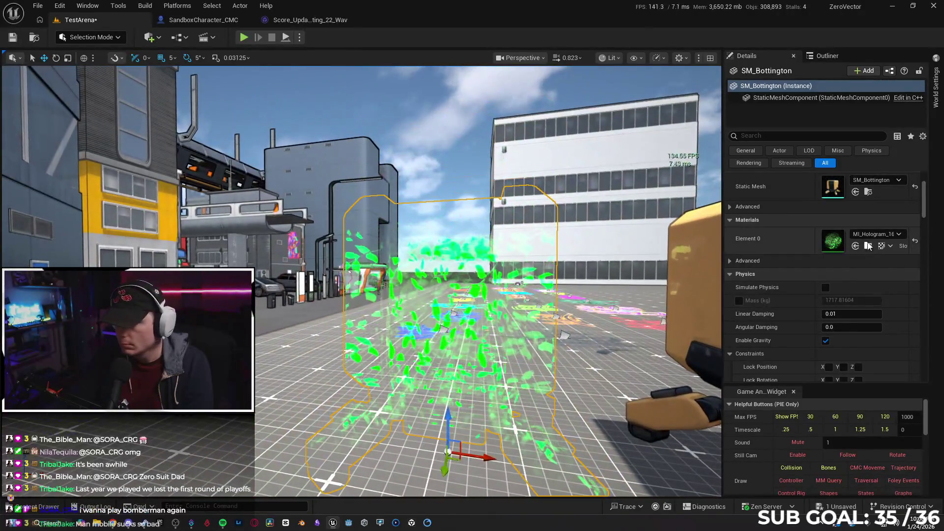
Switch the robot's Element 0 material to MI_Hologram_17, then settle on MI_Hologram_22.
click(870, 235)
scroll(871, 347, up, 2)
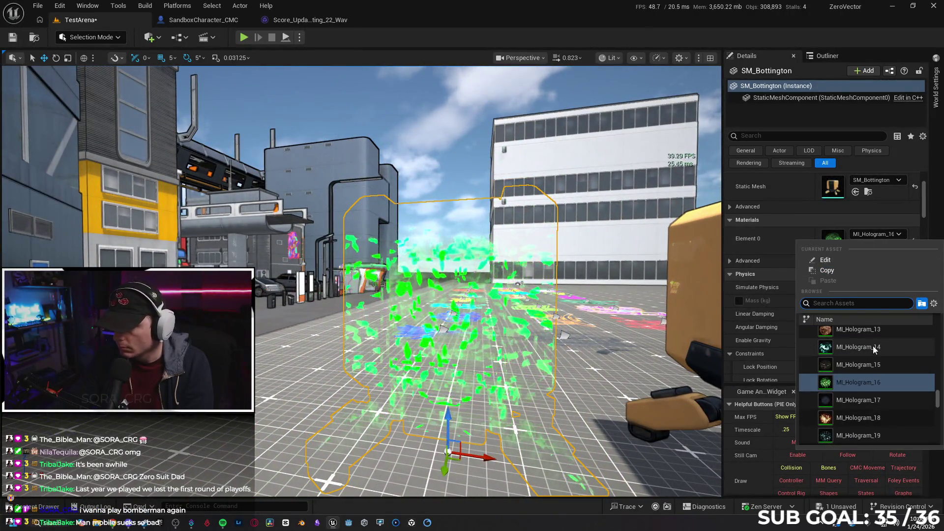
click(891, 402)
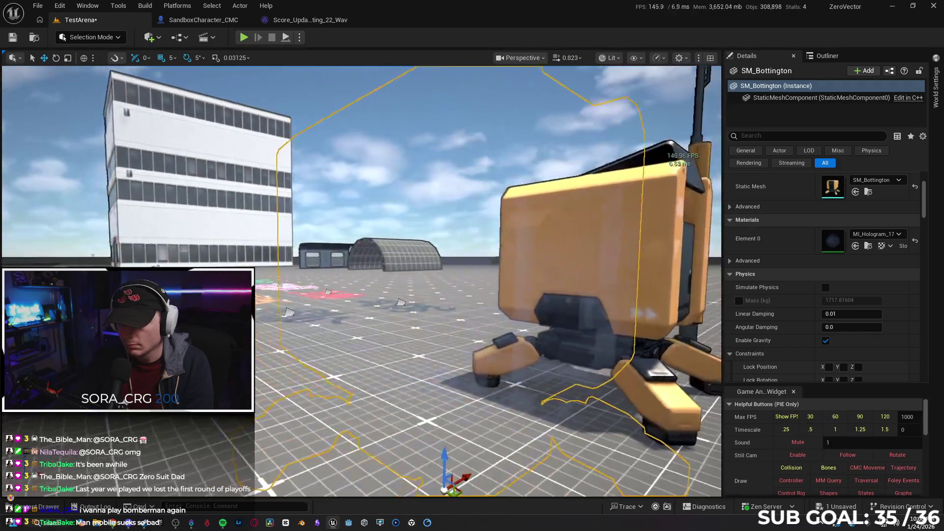
click(892, 235)
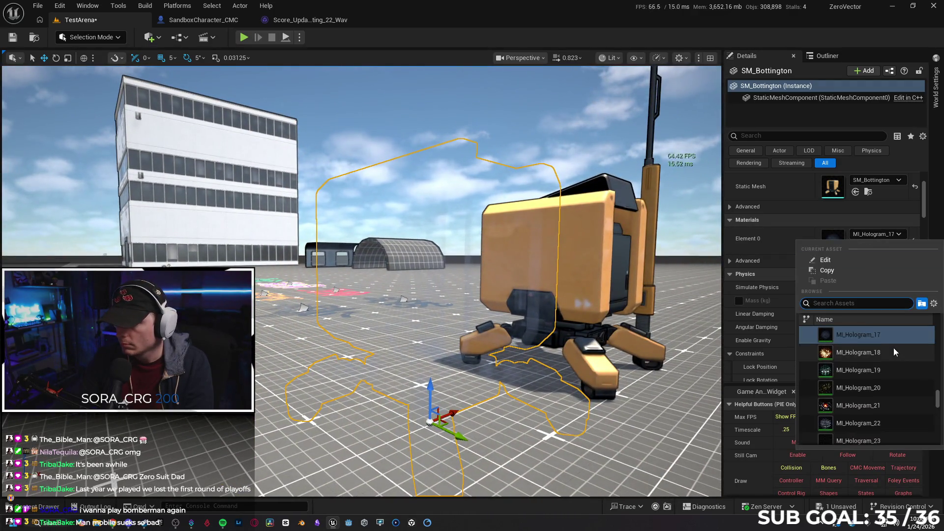
scroll(893, 347, down, 1)
click(899, 414)
drag(638, 368, 564, 379)
click(563, 379)
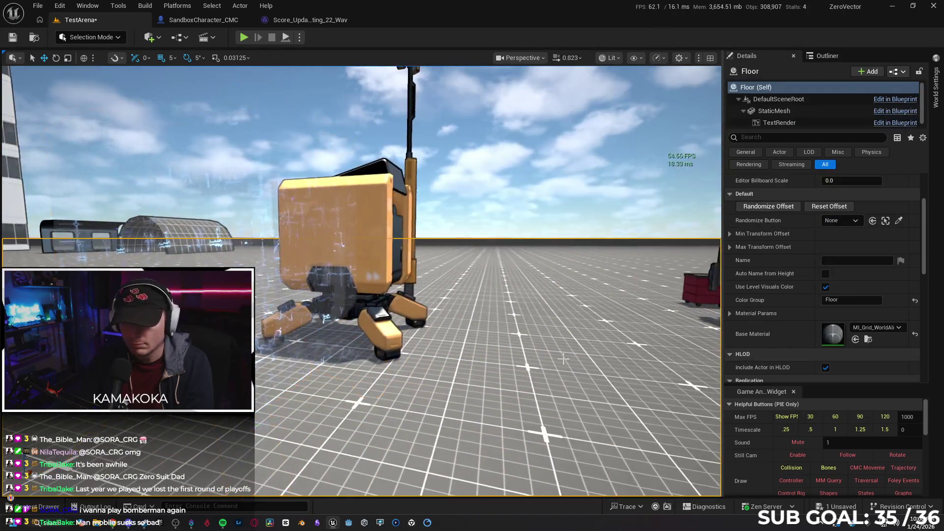
Undo the hologram swap so SM_Bottington uses M_Bottington again, then fly back to a street view.
key(w)
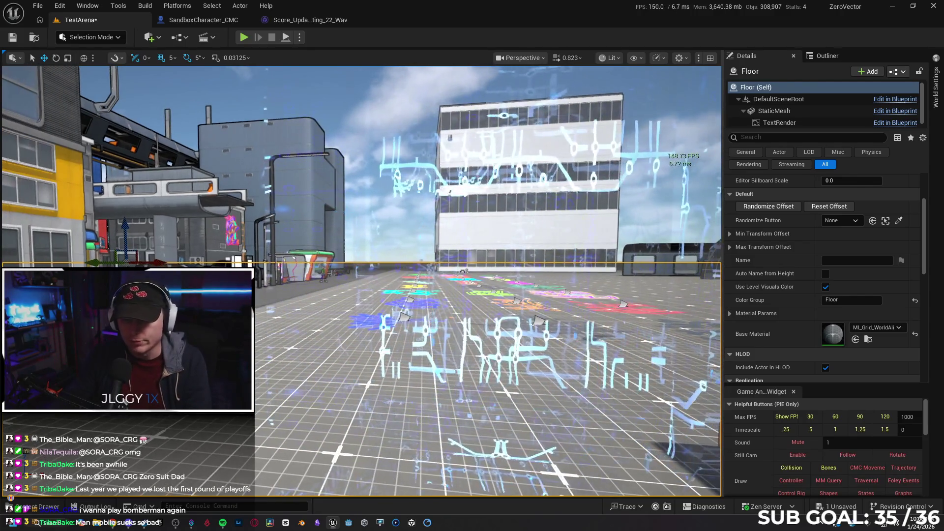
key(ctrl+z)
key(ctrl+z)
key(ctrl+z)
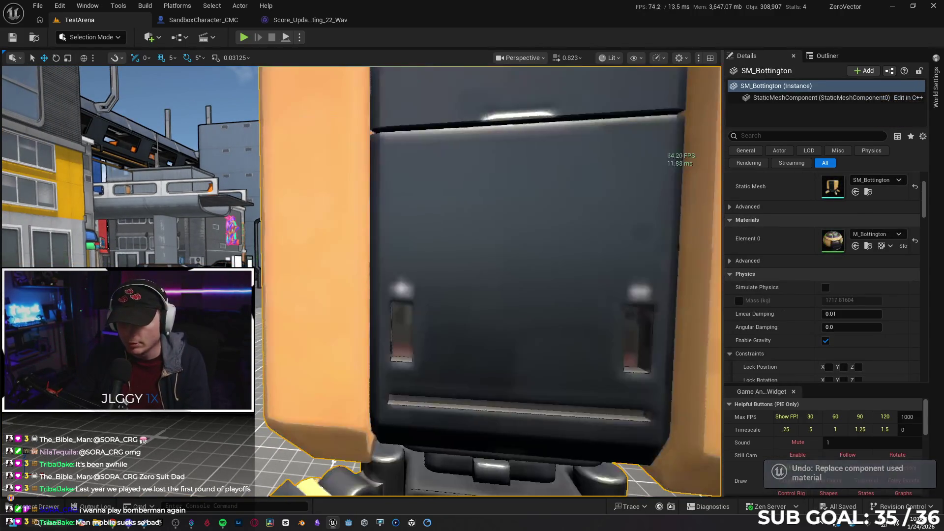
drag(494, 143, 494, 143)
drag(299, 294, 298, 293)
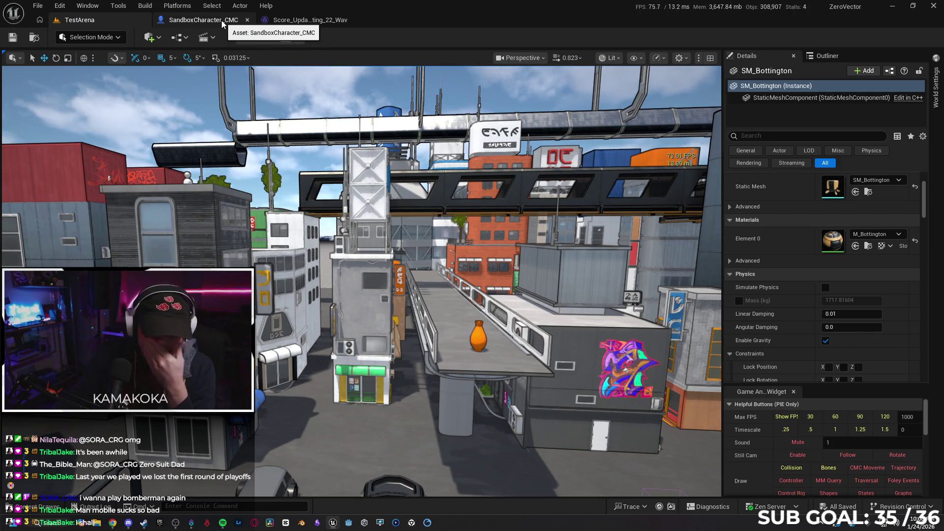
In the SandboxCharacter_CMC graph, add a Create Sound 2D node wired after Play Score Sound.
click(222, 24)
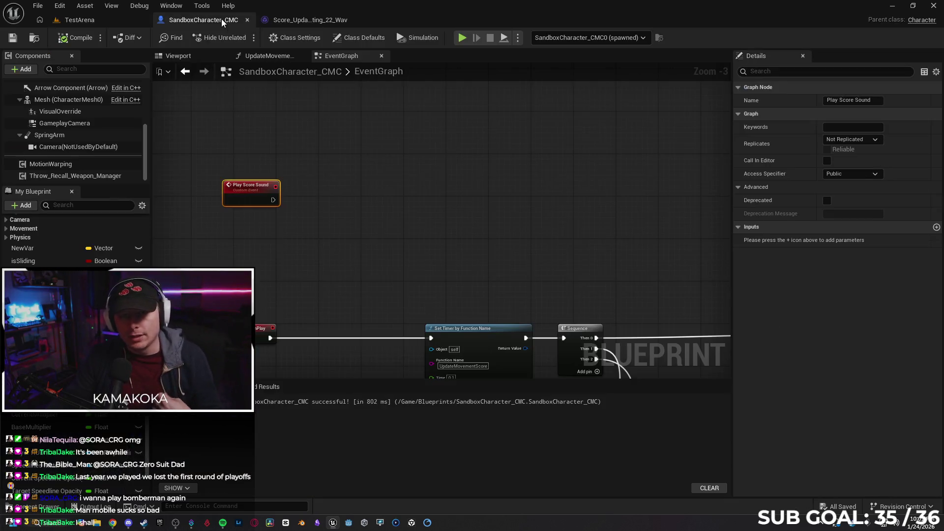
click(118, 521)
click(118, 521)
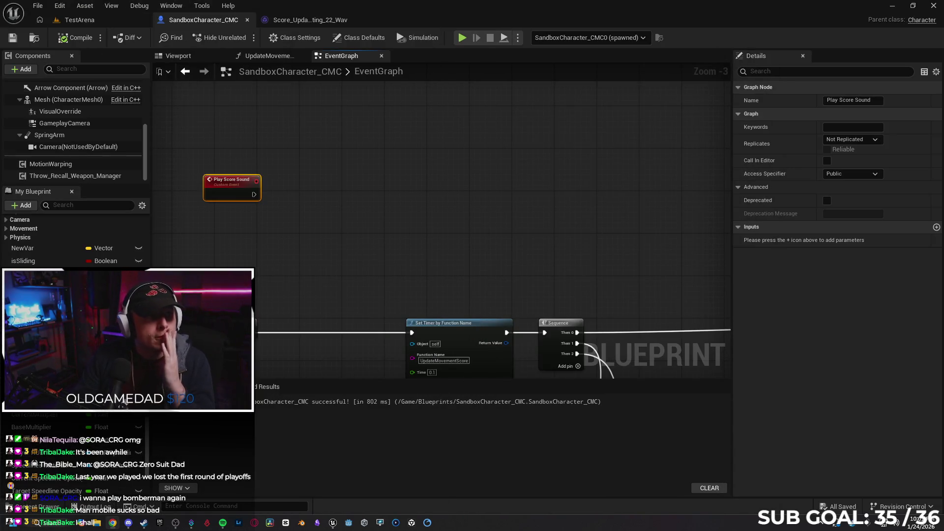
scroll(301, 186, up, 2)
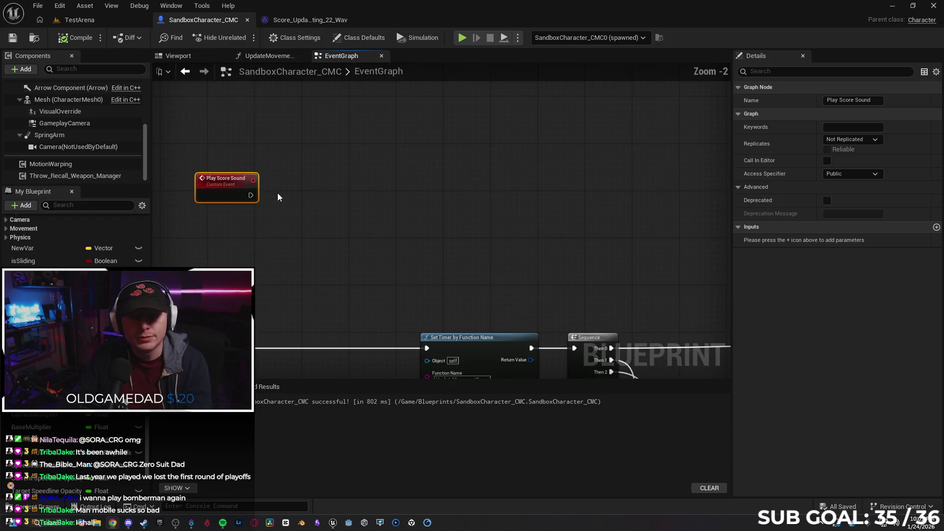
drag(290, 176, 330, 183)
text(create sound)
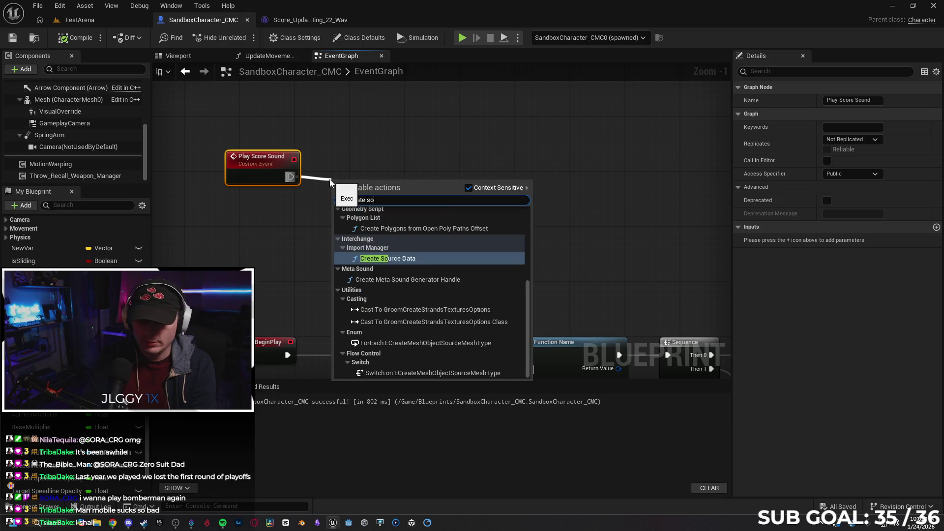
key(Up)
key(Return)
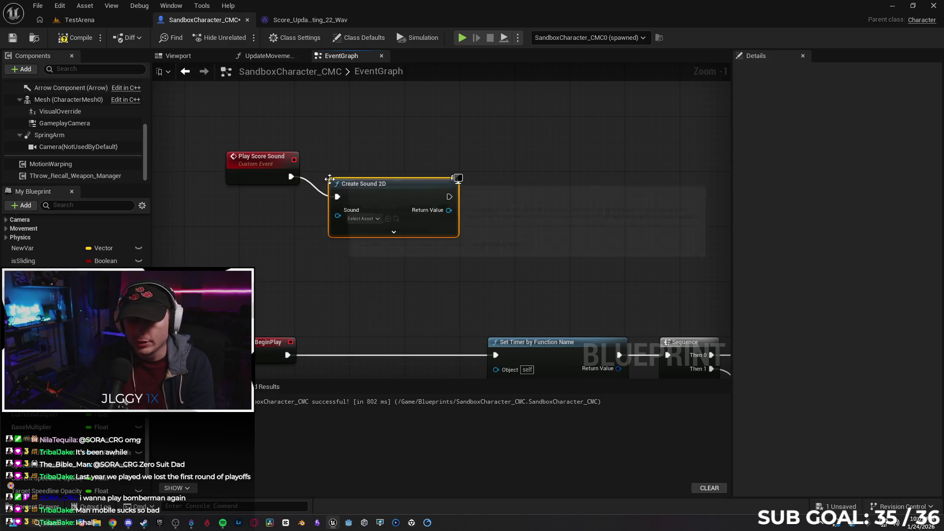
mouse_move(406, 195)
mouse_down()
mouse_move(399, 168)
mouse_move(399, 178)
mouse_up()
Set Create Sound 2D's Sound input to the Score_Updates tally 22 sound.
click(363, 198)
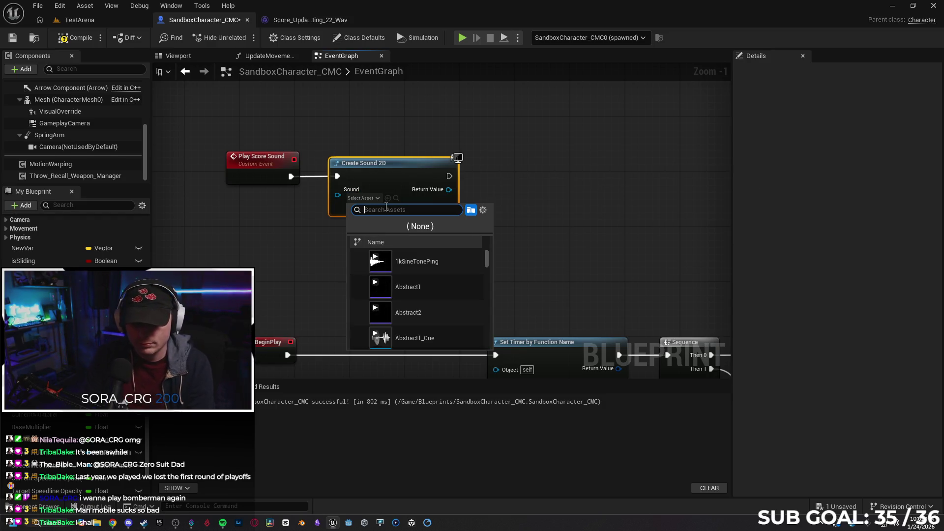
text(tally22)
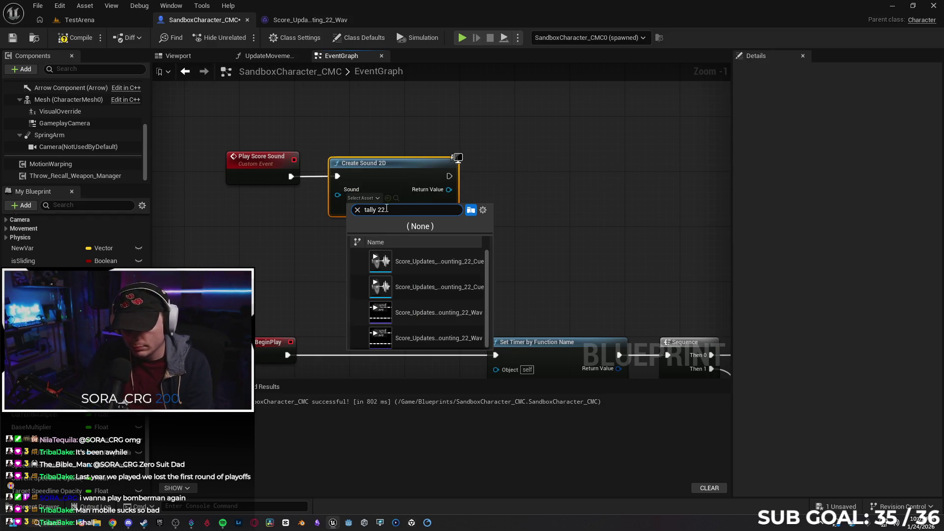
click(380, 264)
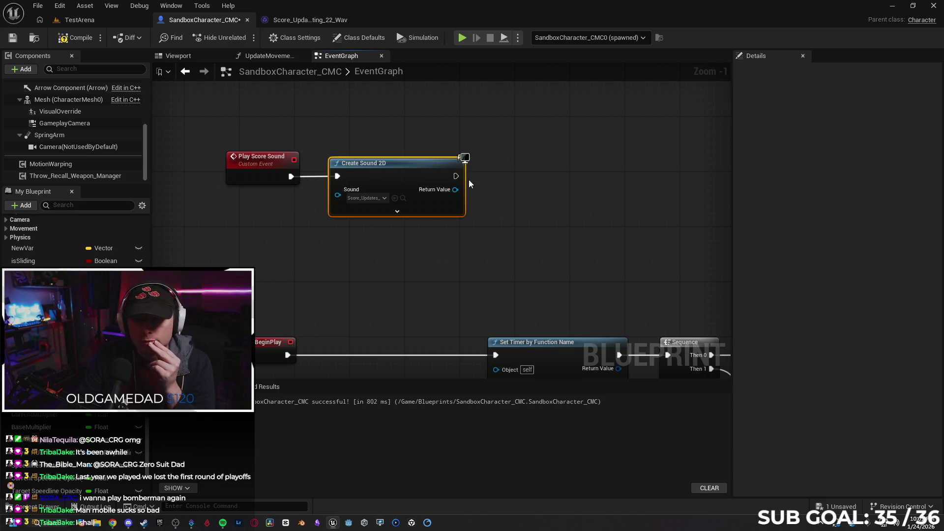
right_click(455, 190)
Promote the created sound to a variable named TallySound and delete the ScoreSound variable.
click(512, 249)
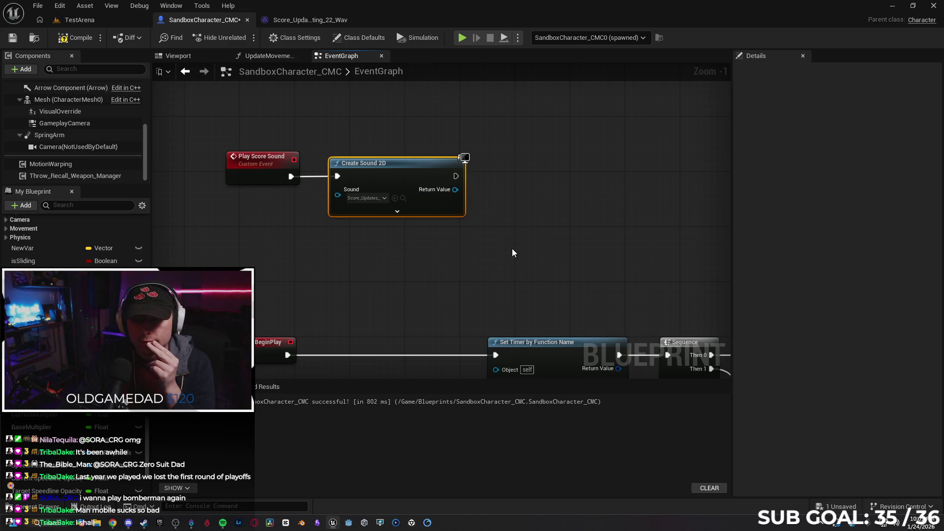
click(542, 176)
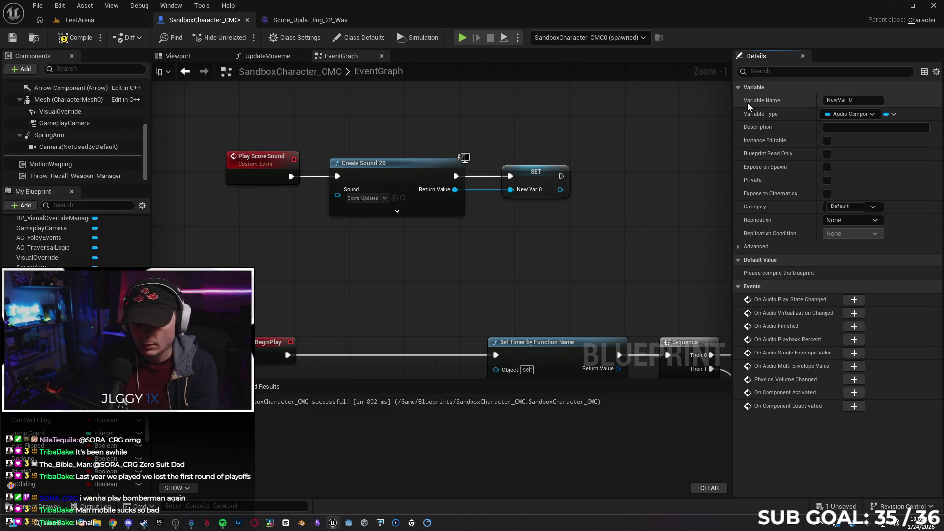
click(850, 100)
key(ctrl+a)
text(TallySo)
key(Return)
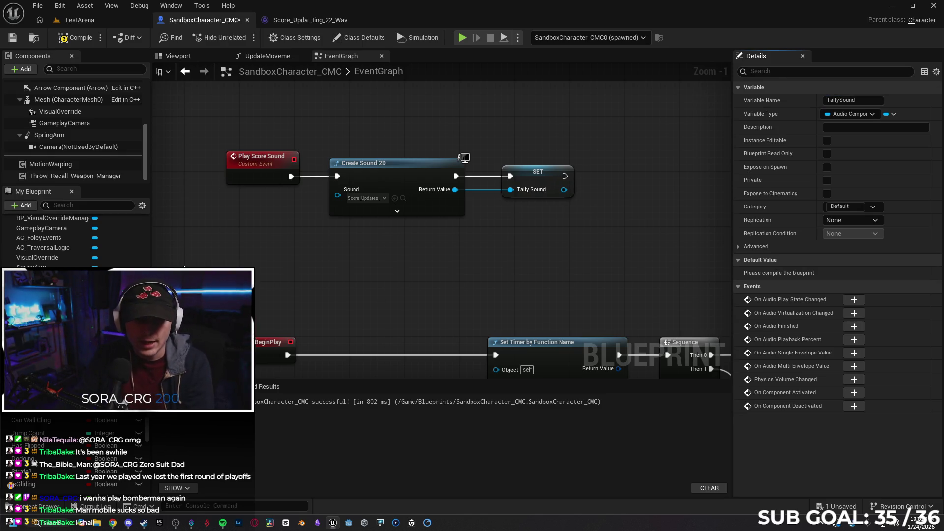
click(39, 294)
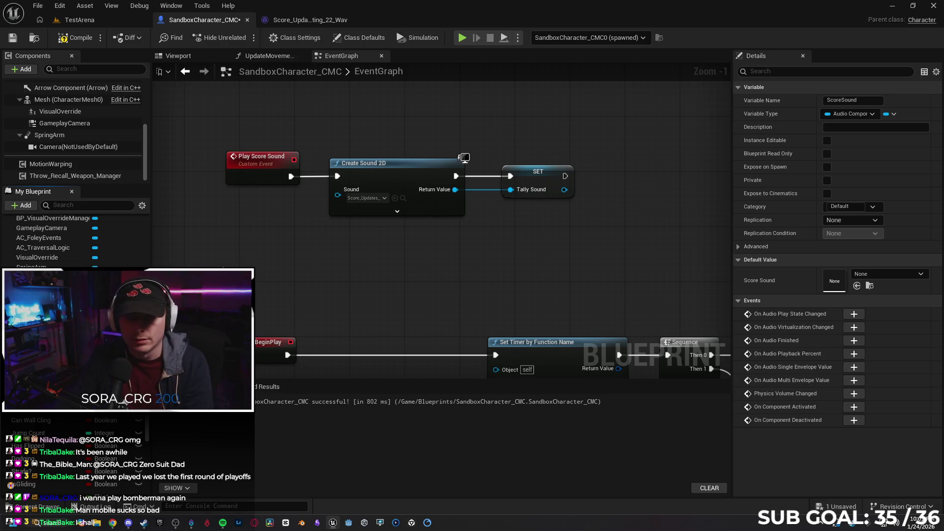
key(Delete)
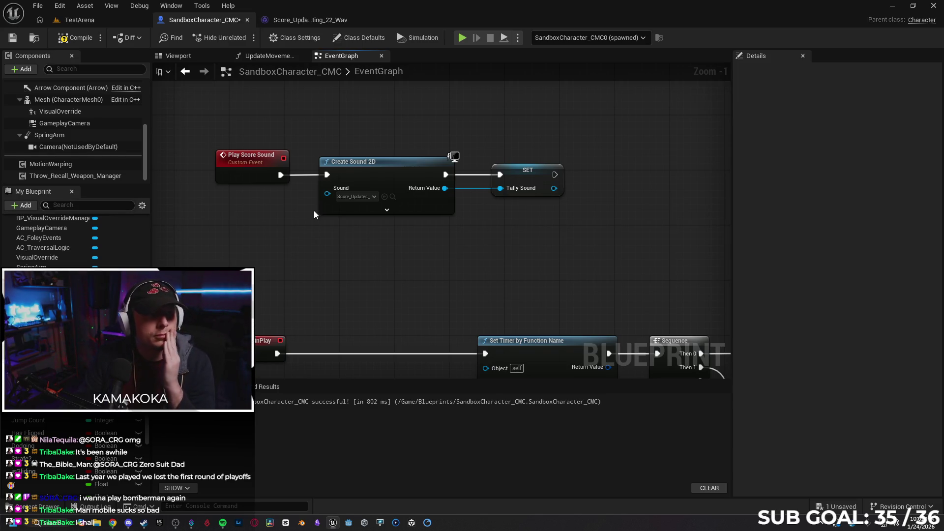
Add a Fade In after SET targeting Tally Sound with 1.0 duration, then simulate.
drag(475, 172, 539, 172)
text(fa)
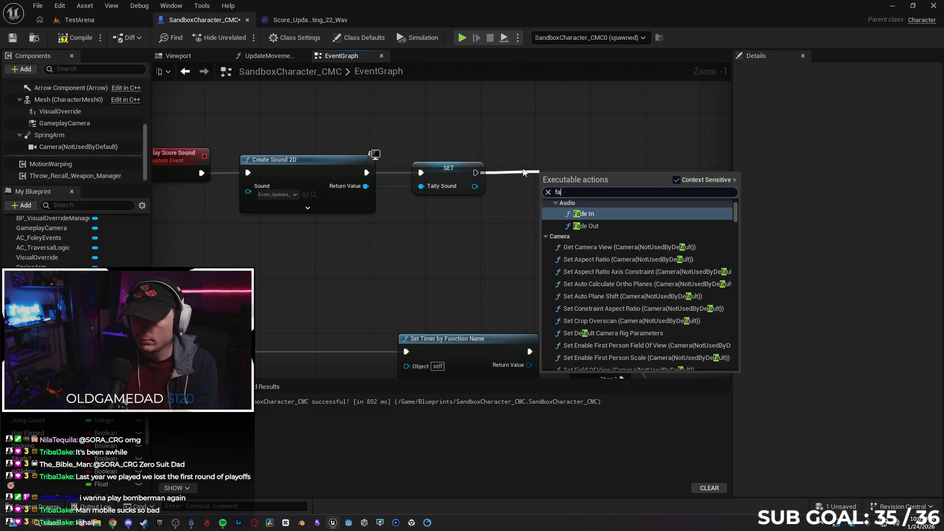
key(Return)
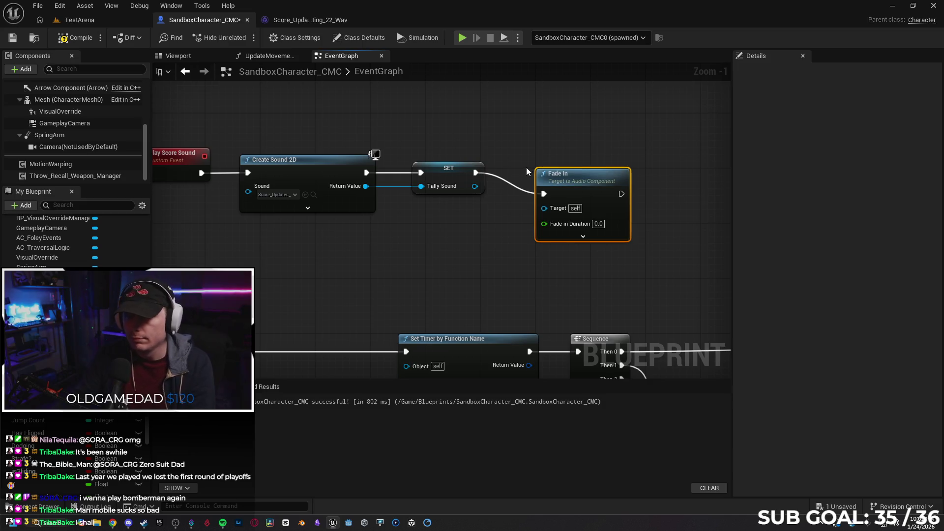
drag(578, 183, 577, 165)
drag(475, 186, 544, 187)
click(598, 200)
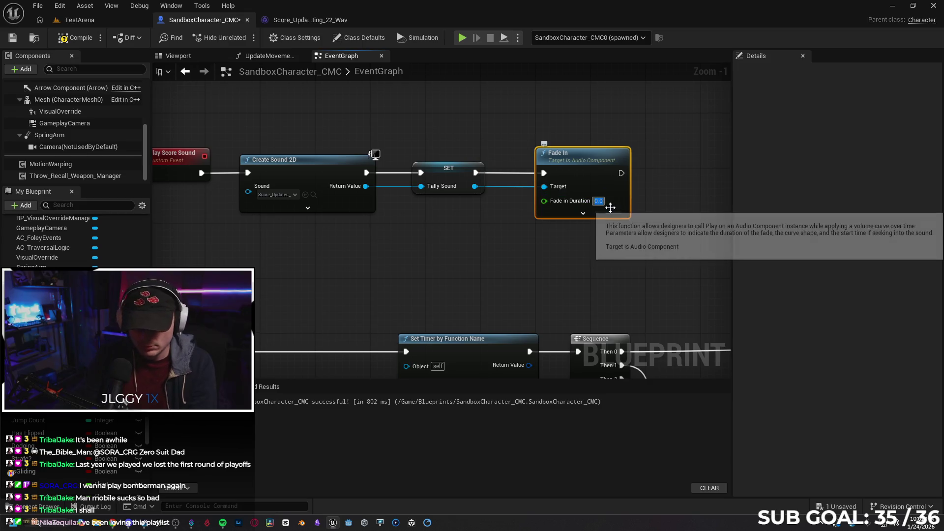
text(1)
click(552, 255)
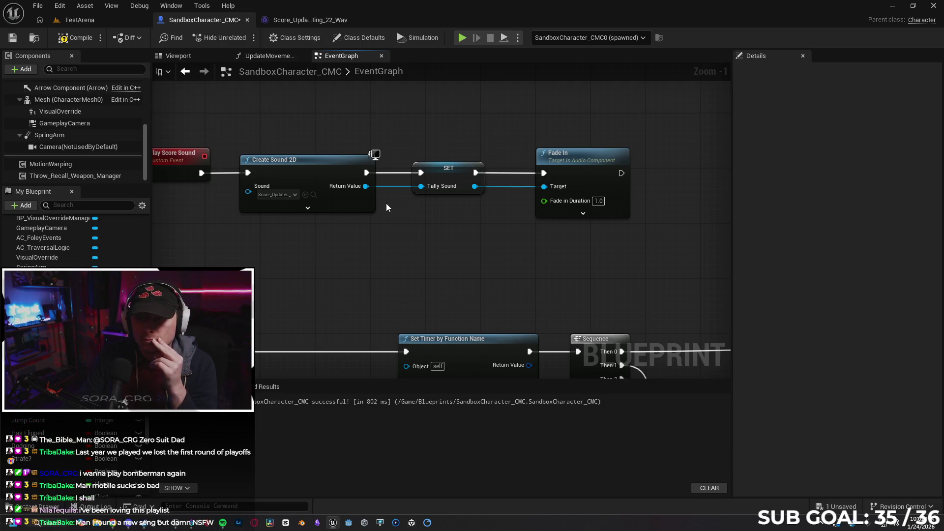
drag(469, 260, 527, 265)
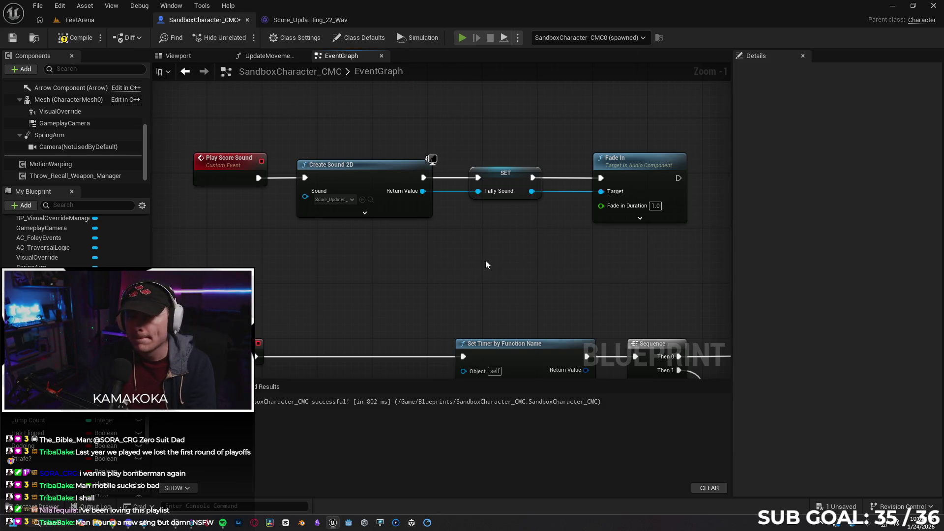
key(alt+p)
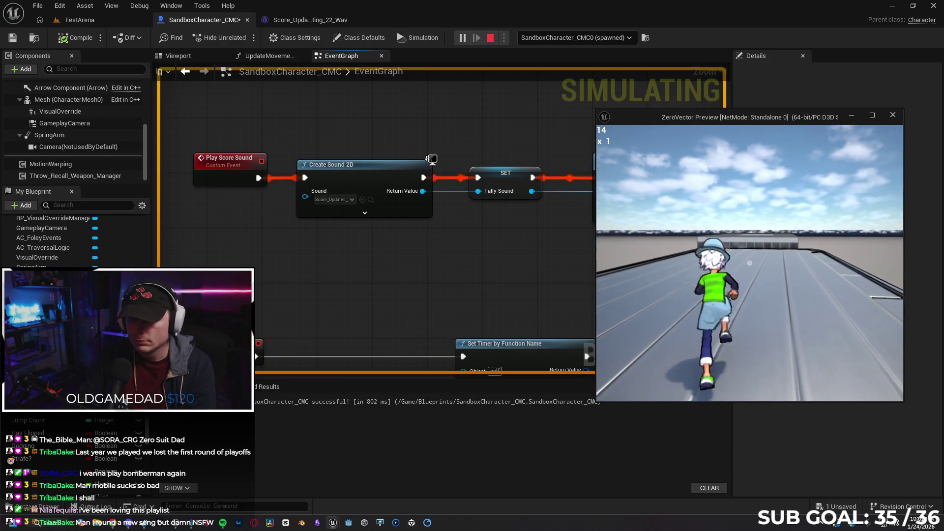
Stop the simulation and expand Create Sound 2D's advanced inputs like Volume Multiplier.
click(496, 240)
key(Escape)
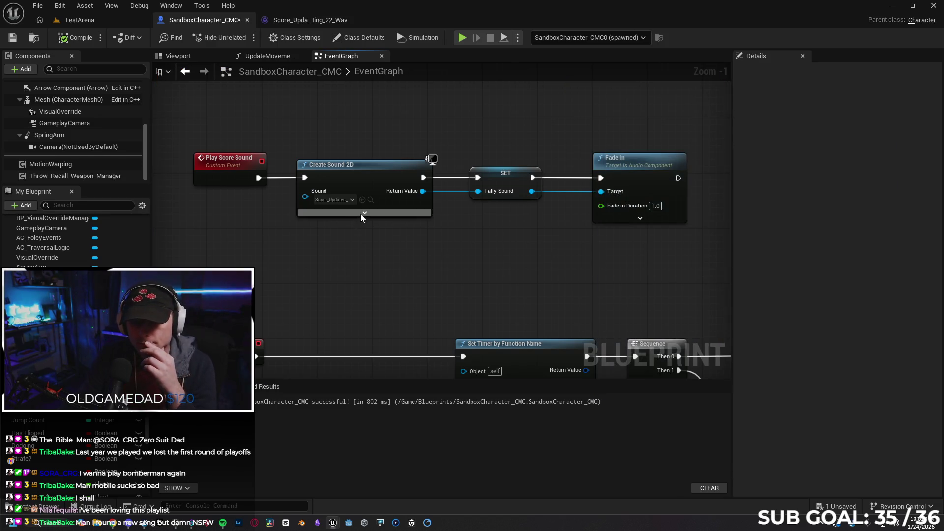
click(364, 213)
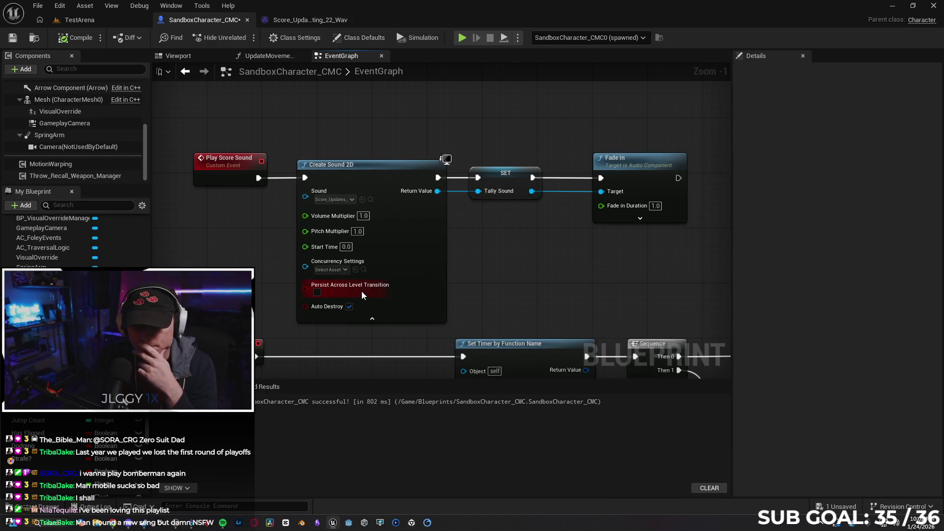
click(347, 269)
Inspect the tally counting 22 wave's concurrency settings, then return to the character's EventGraph.
key(Escape)
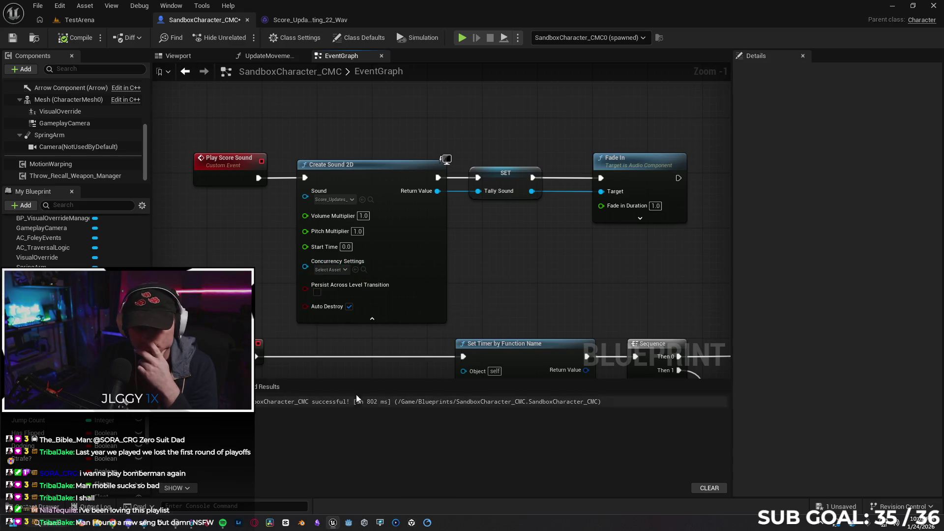
click(40, 506)
key(alt+Left)
key(alt+Left)
key(alt+Left)
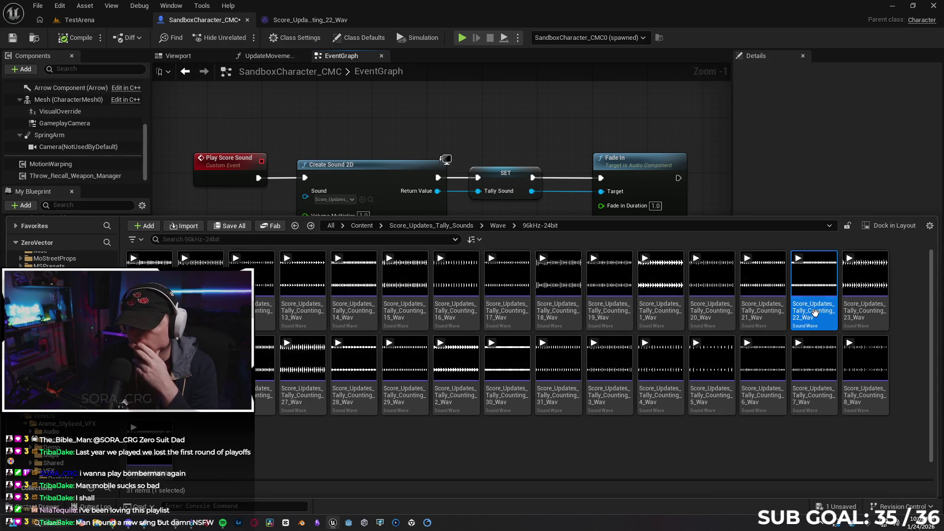
double_click(814, 295)
click(156, 72)
text(con)
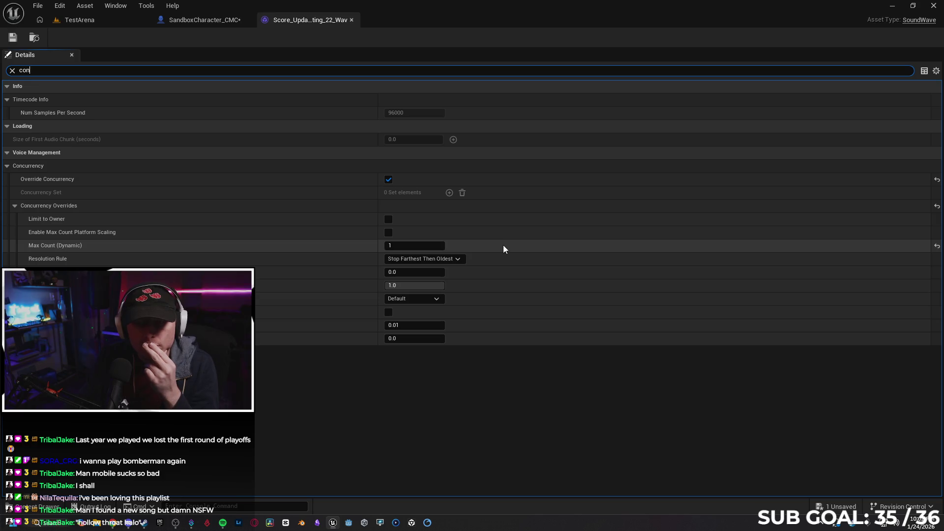
click(12, 71)
click(214, 22)
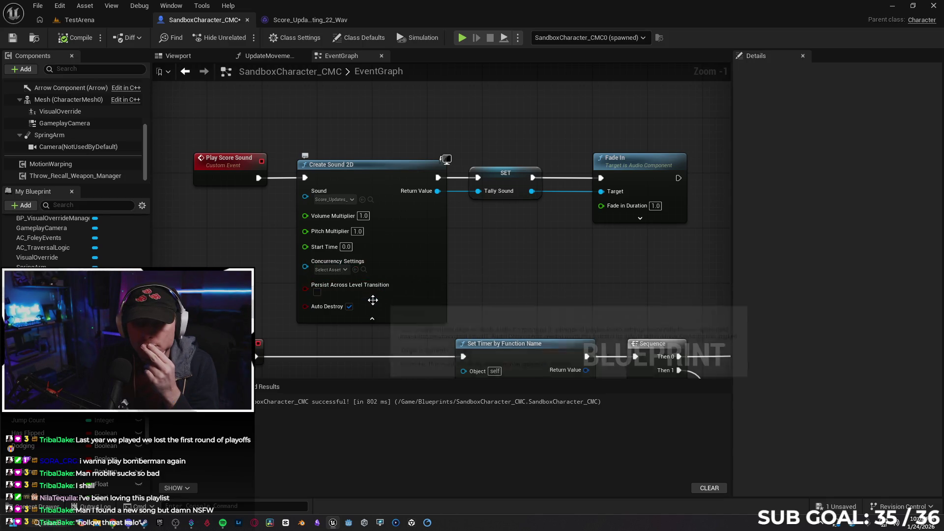
click(333, 199)
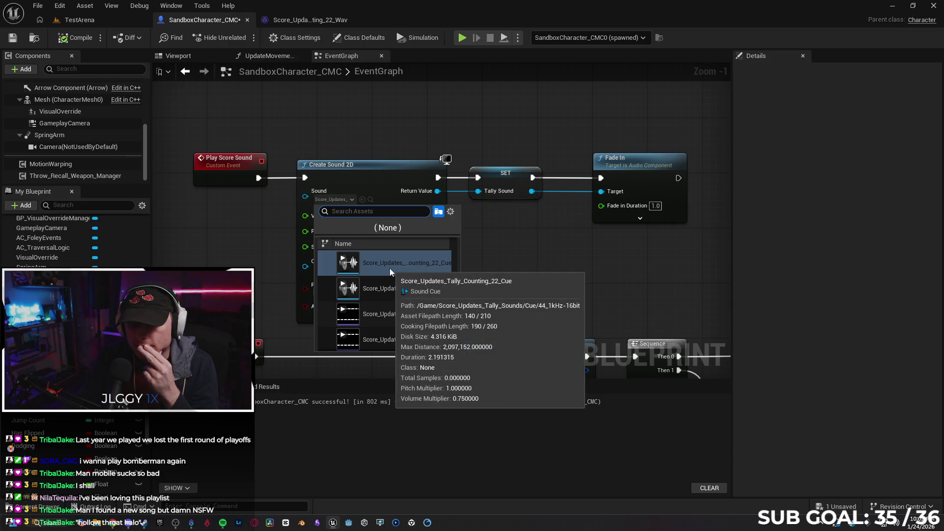
Set the Sound to the 44.1 kHz Score_Updates_Tally_Counting_22_Wav and run the character in simulation.
click(290, 23)
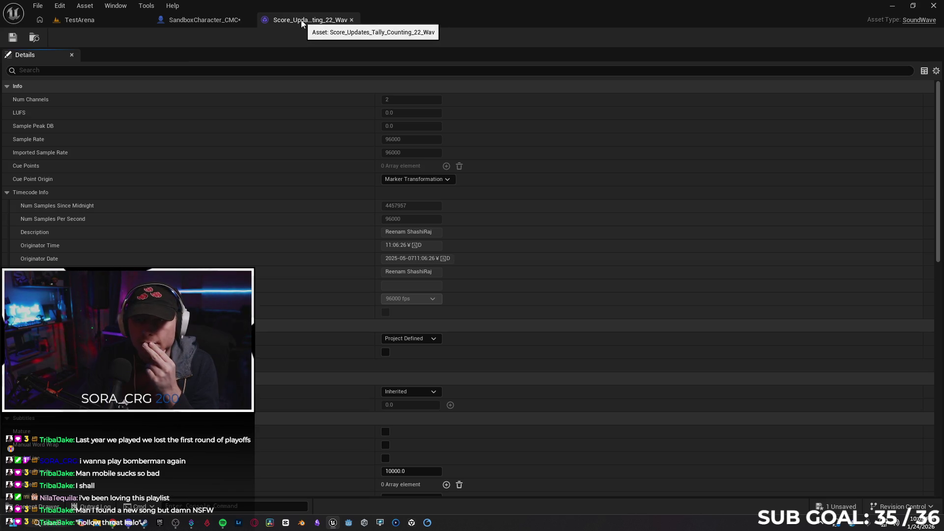
click(206, 19)
click(352, 199)
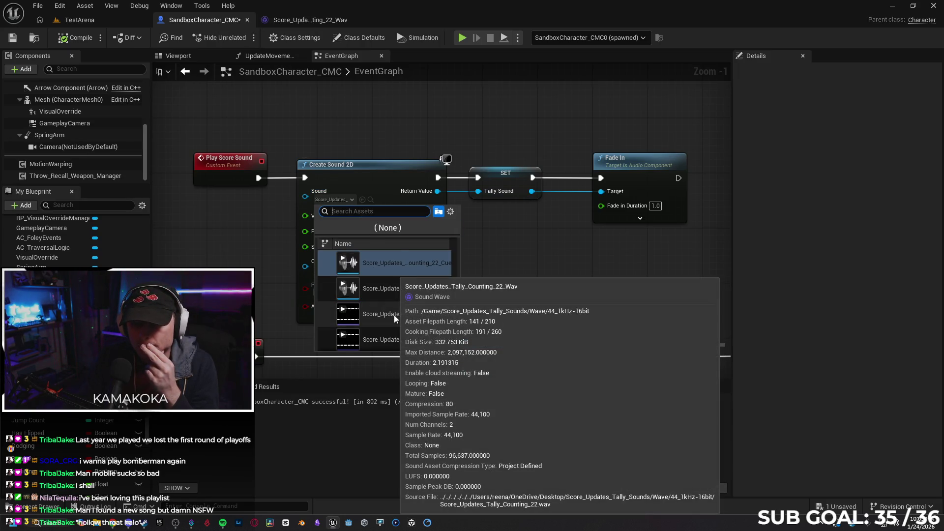
click(379, 314)
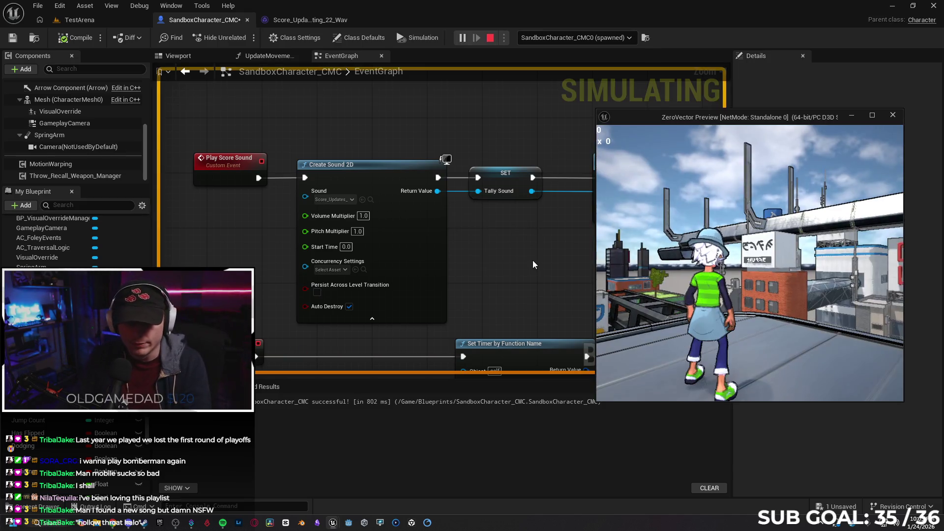
key(w)
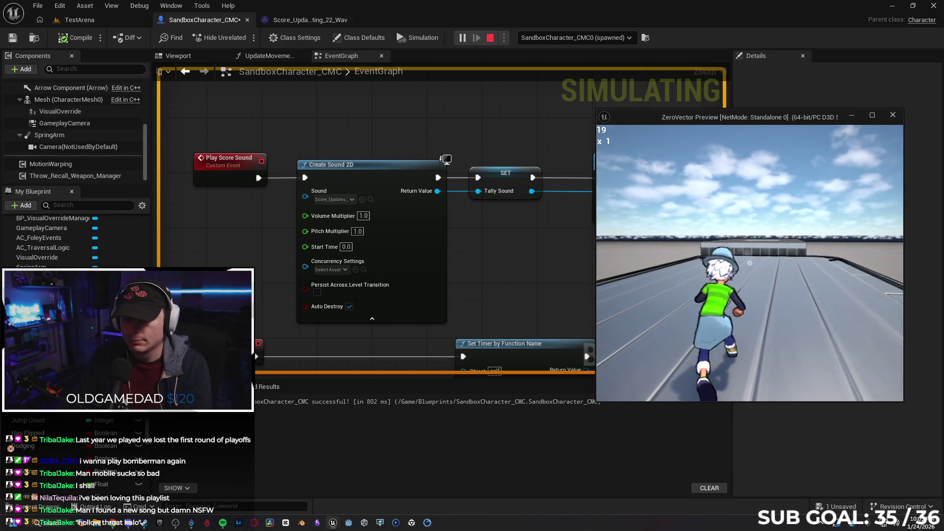
Stop the simulation and reassign the selected 22_Wav wave as Create Sound 2D's sound.
key(shift+F1)
click(638, 303)
key(Escape)
click(39, 507)
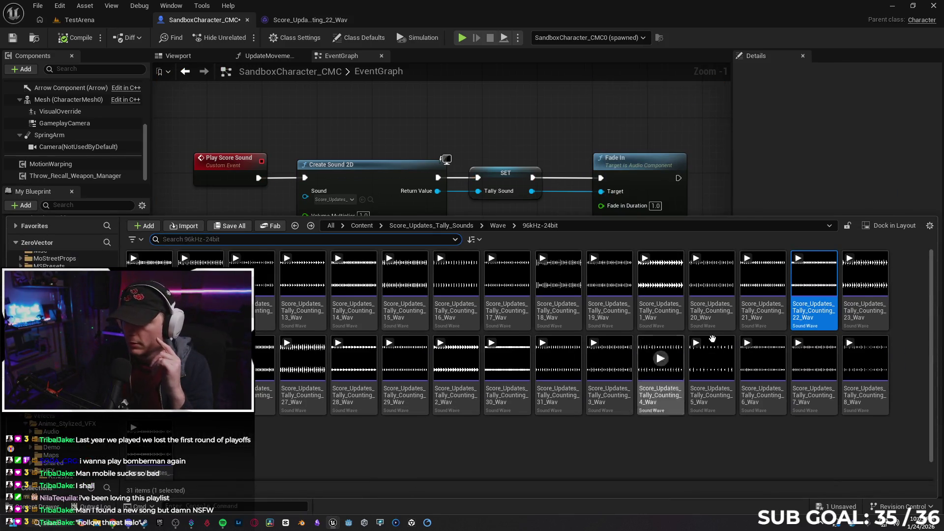
click(363, 200)
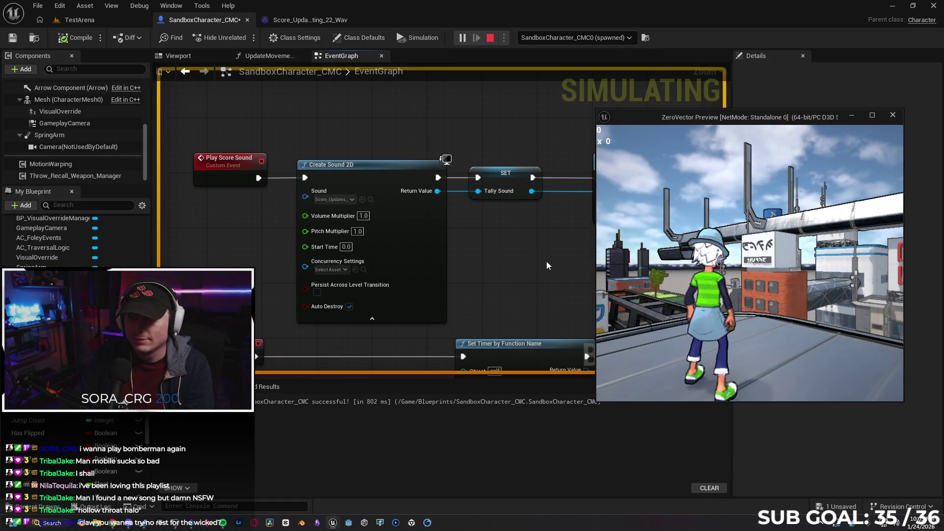
Run, steer and crouch the character to raise the score, then stop the play test.
key(s)
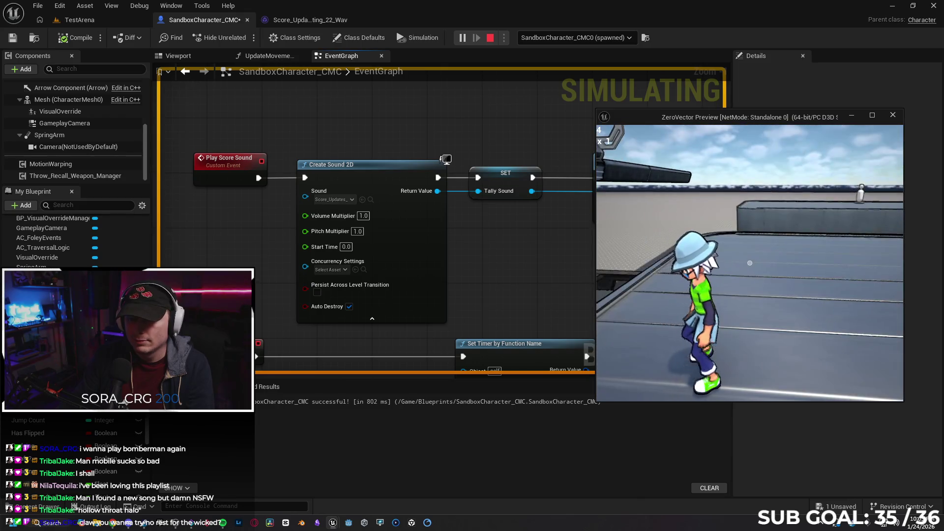
key(w)
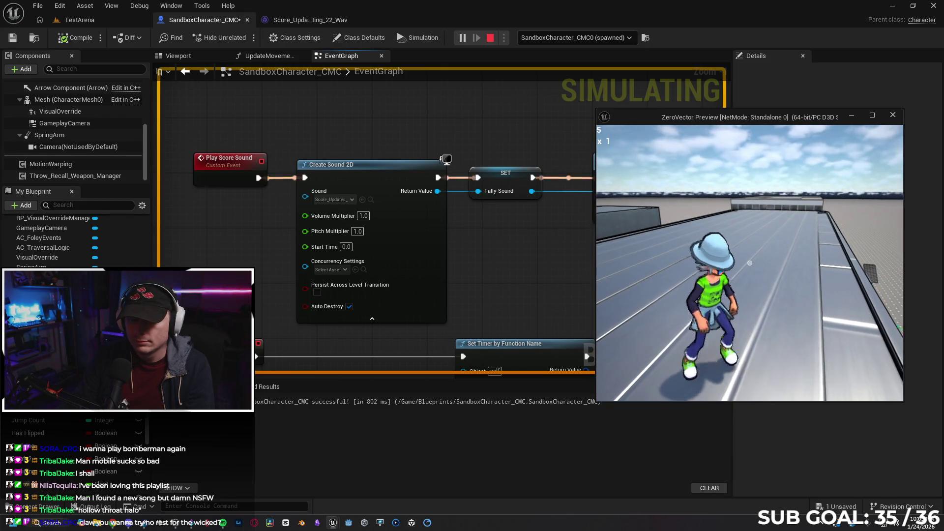
key(d)
key(w)
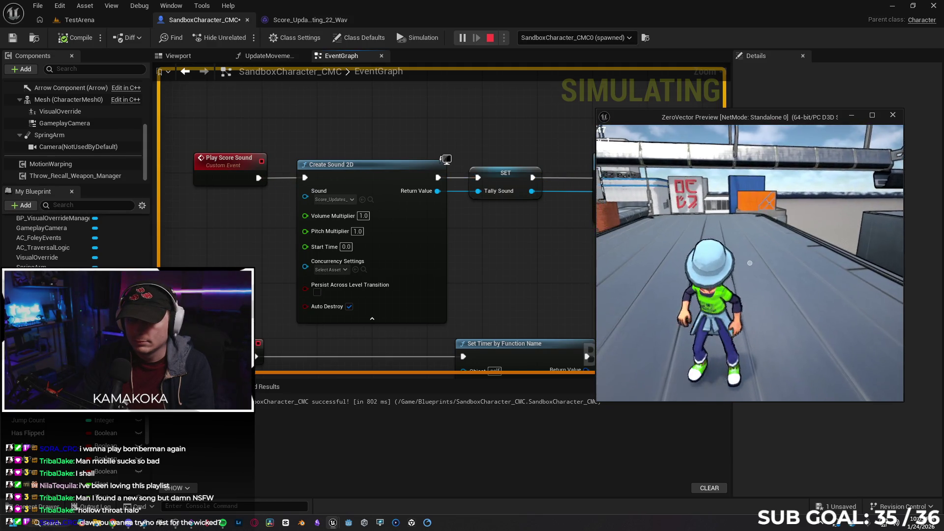
key(w)
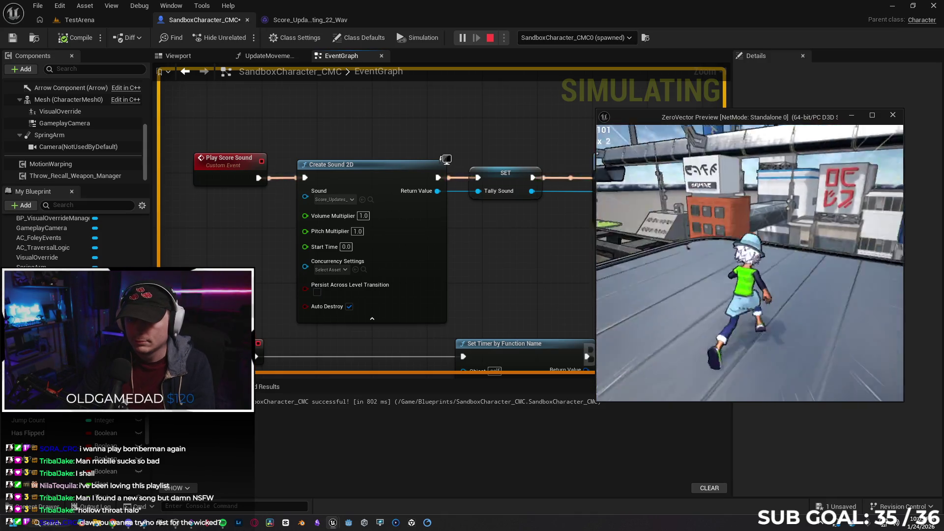
key(c)
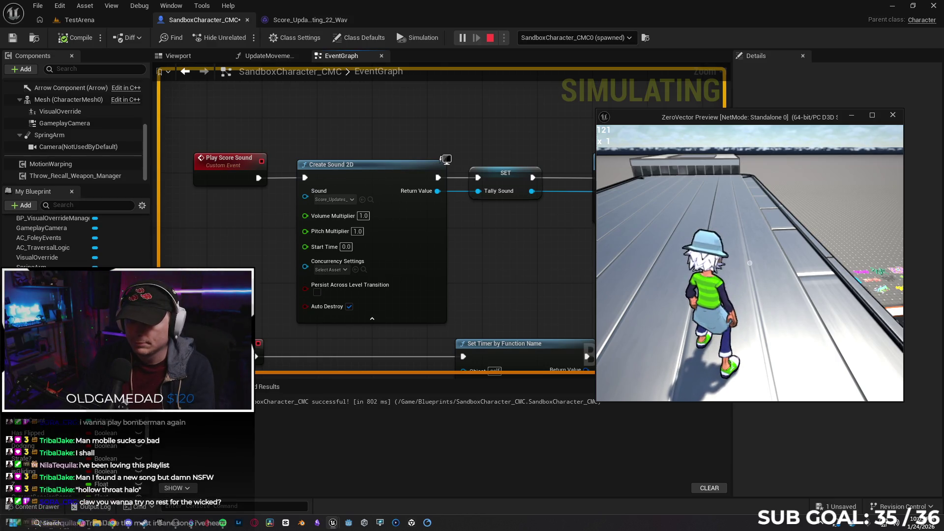
key(Escape)
Add a Fade Out node after Fade In with the stored Tally Sound as its target.
mouse_move(595, 291)
mouse_down()
mouse_move(450, 296)
mouse_move(458, 293)
mouse_up()
drag(540, 185, 614, 190)
text(fade out)
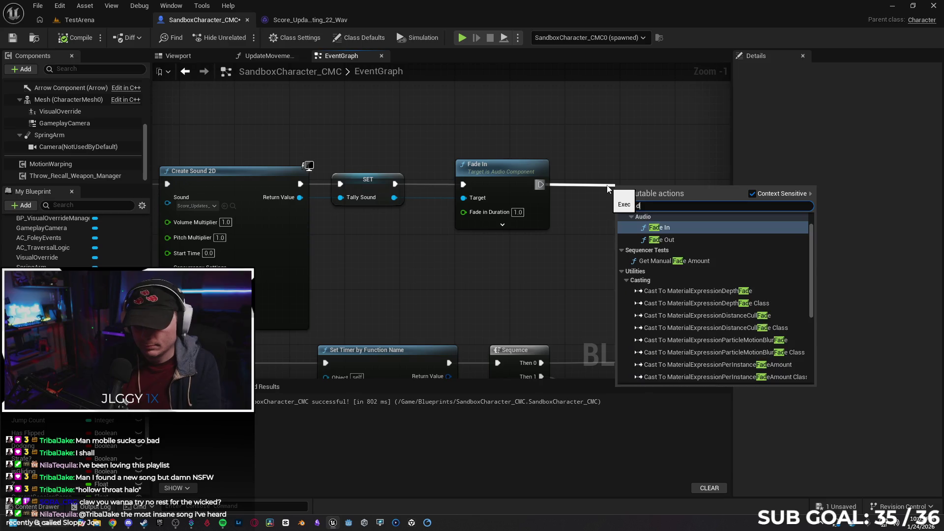
key(Return)
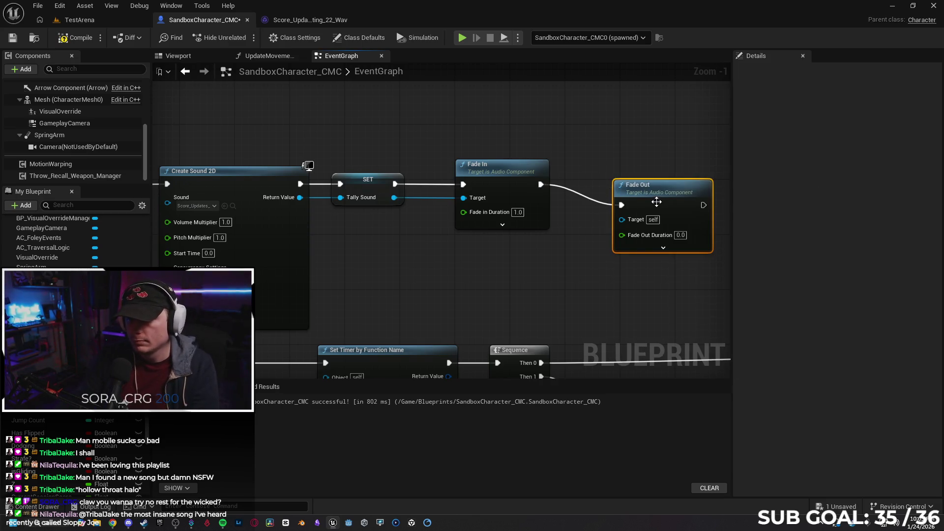
mouse_move(394, 197)
mouse_down()
mouse_move(506, 219)
mouse_move(618, 196)
mouse_up()
Set Fade Out Duration to 1.0 and expand the advanced settings on both fade nodes.
click(682, 212)
text(1)
key(Return)
click(689, 211)
click(556, 261)
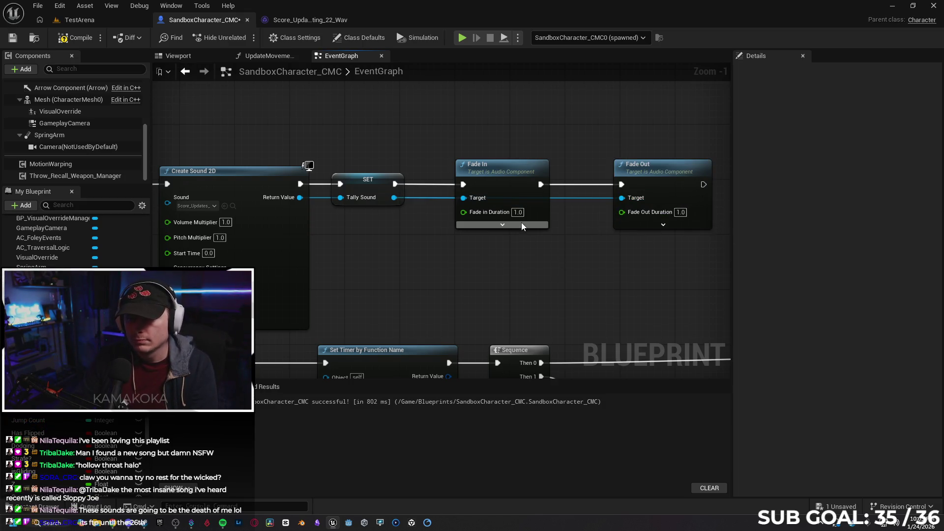
click(501, 224)
click(663, 225)
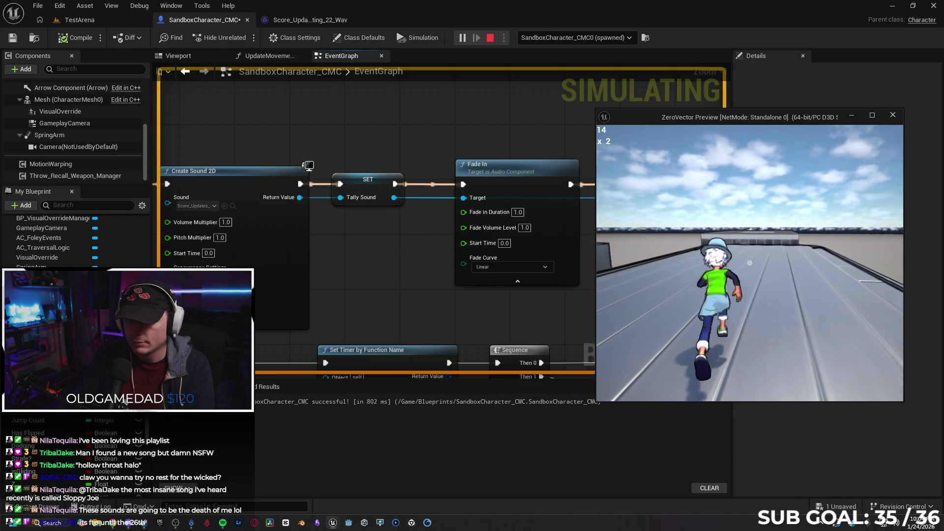
Trigger the score sound in the preview, stop the simulation, and bring up the Spotify window.
key(space)
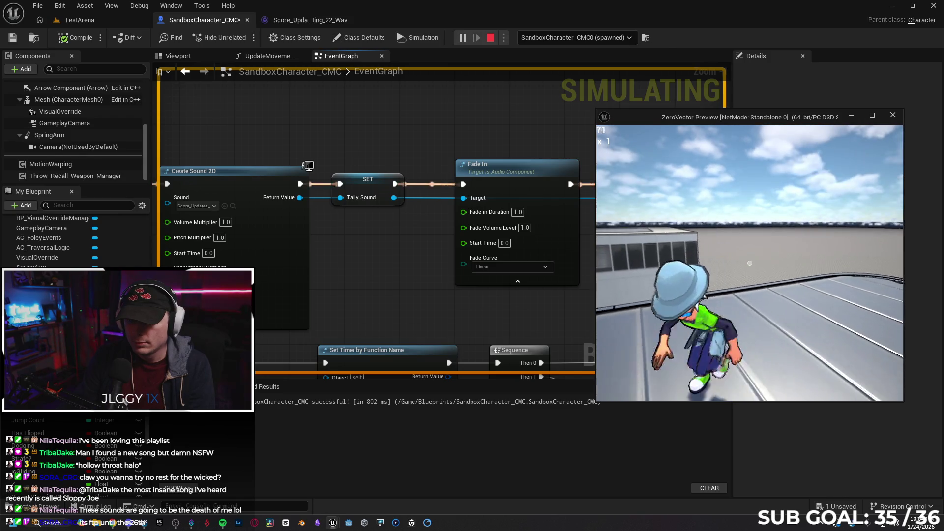
click(370, 274)
key(Escape)
drag(370, 270, 517, 259)
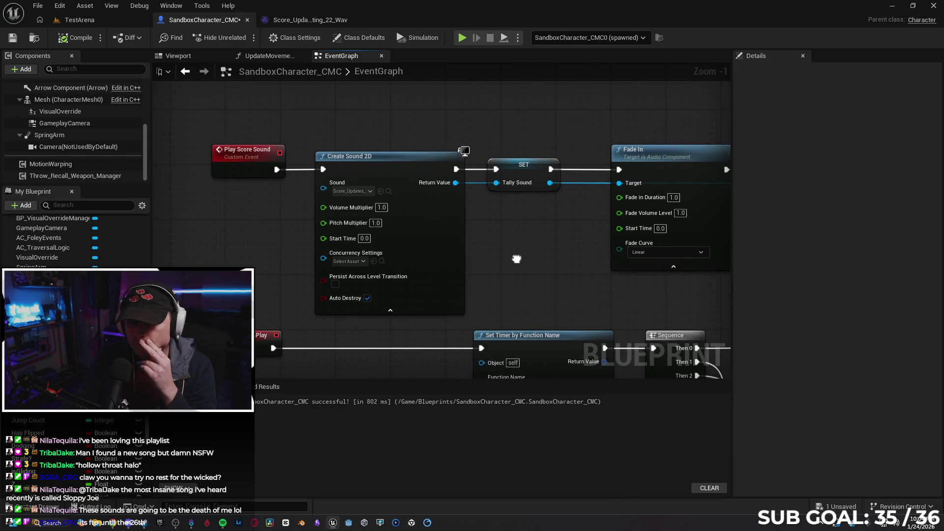
mouse_move(323, 189)
mouse_down()
mouse_move(622, 183)
mouse_move(322, 189)
mouse_up()
mouse_move(562, 239)
mouse_down()
mouse_move(443, 219)
mouse_move(442, 229)
mouse_move(507, 217)
mouse_up()
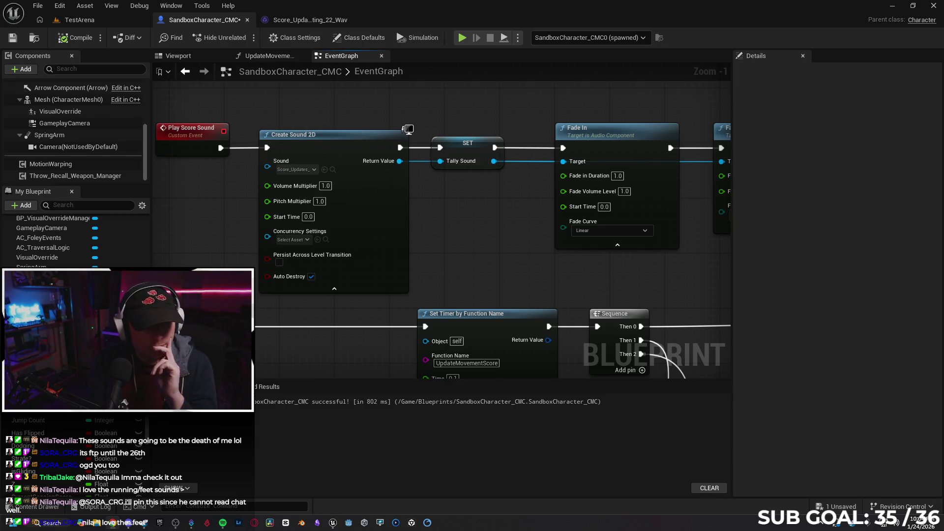
click(222, 523)
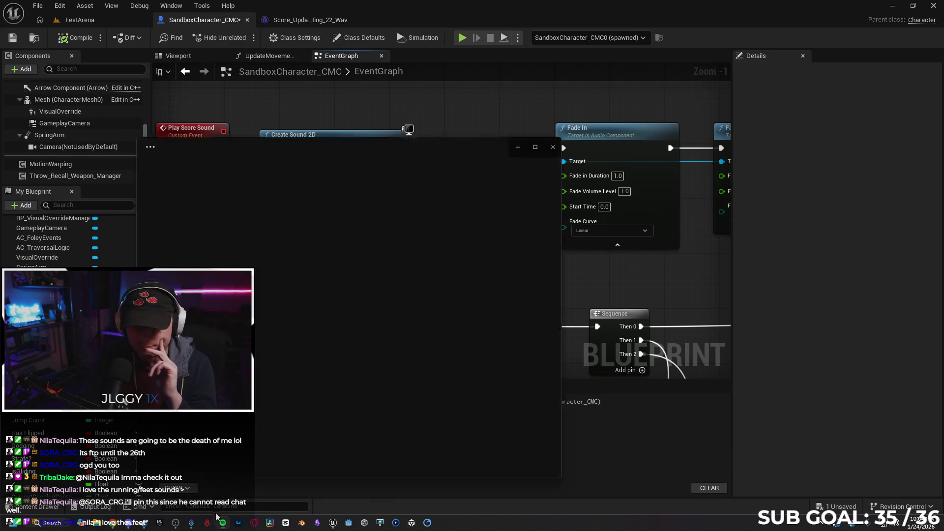
Search Spotify for 'hollow throat', queue Hollow Throat Halo, and return to the Unreal graph.
click(333, 60)
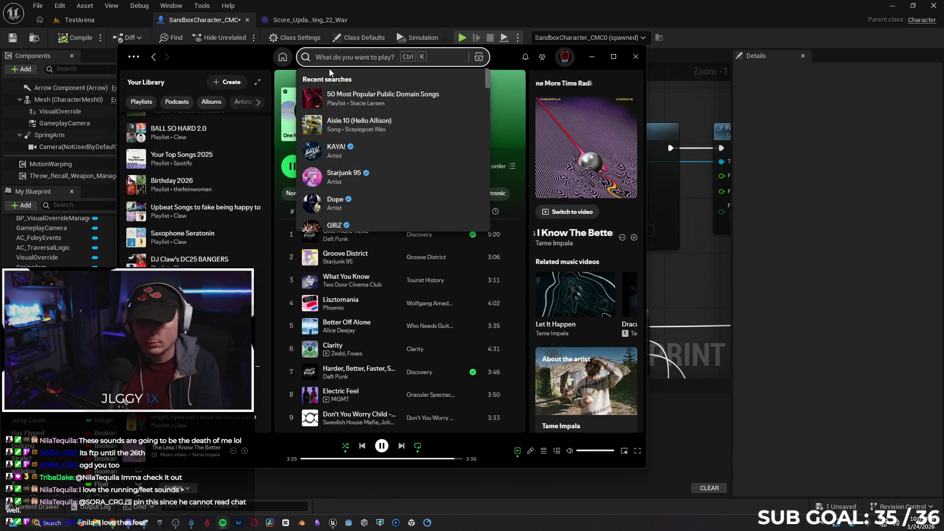
text(hollow throat)
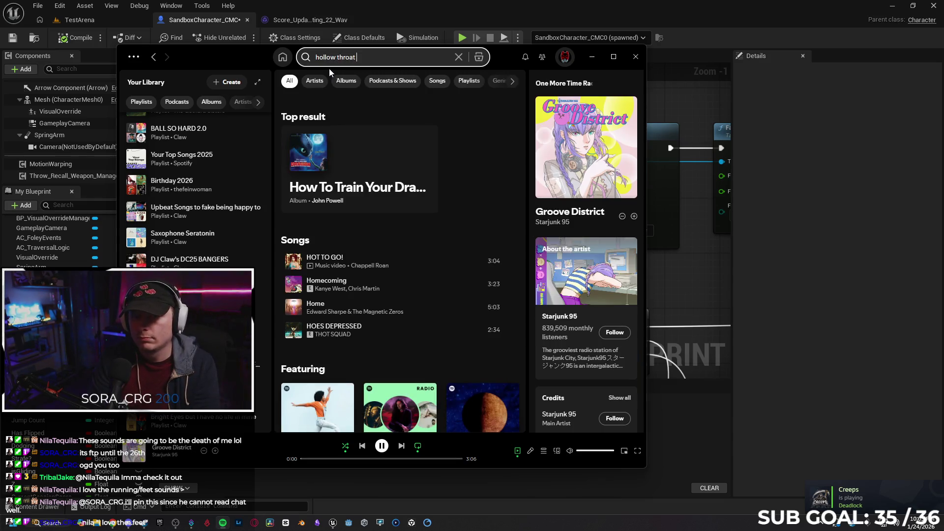
right_click(429, 262)
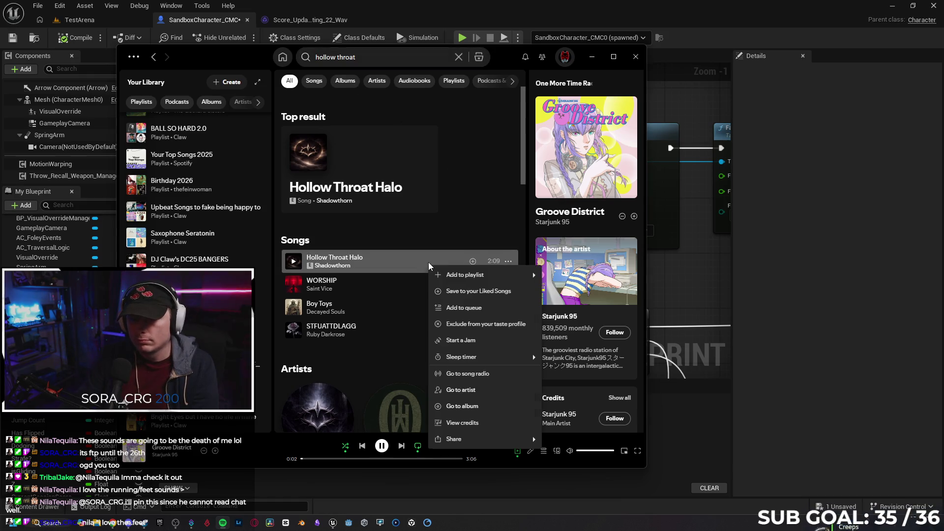
click(492, 310)
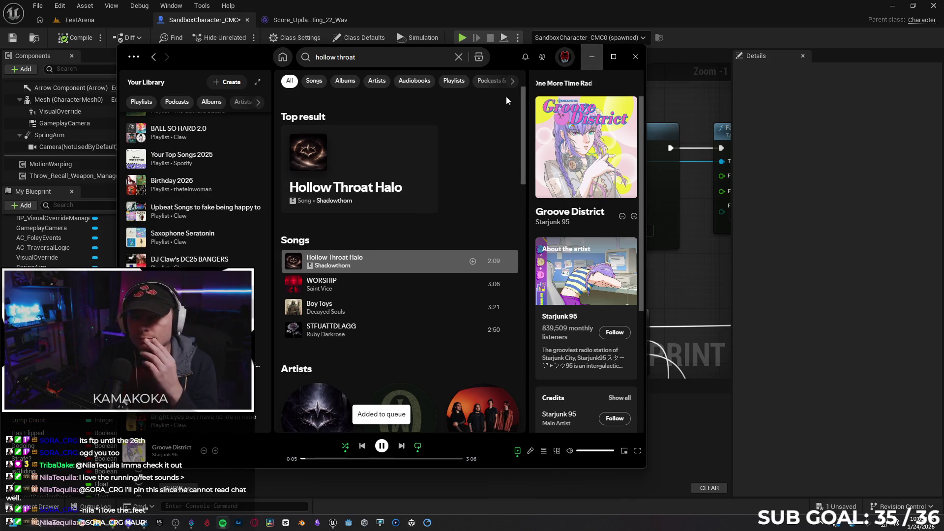
key(alt+Tab)
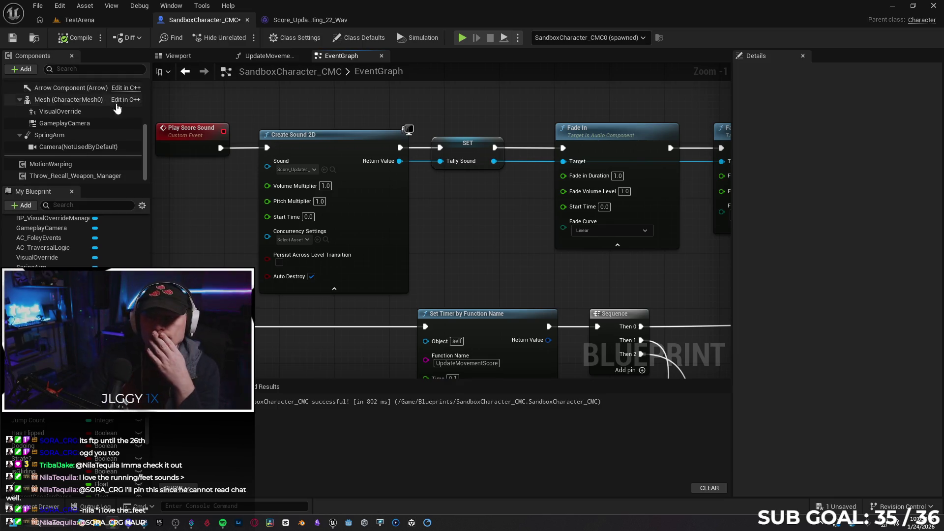
scroll(422, 226, down, 1)
drag(437, 234, 374, 221)
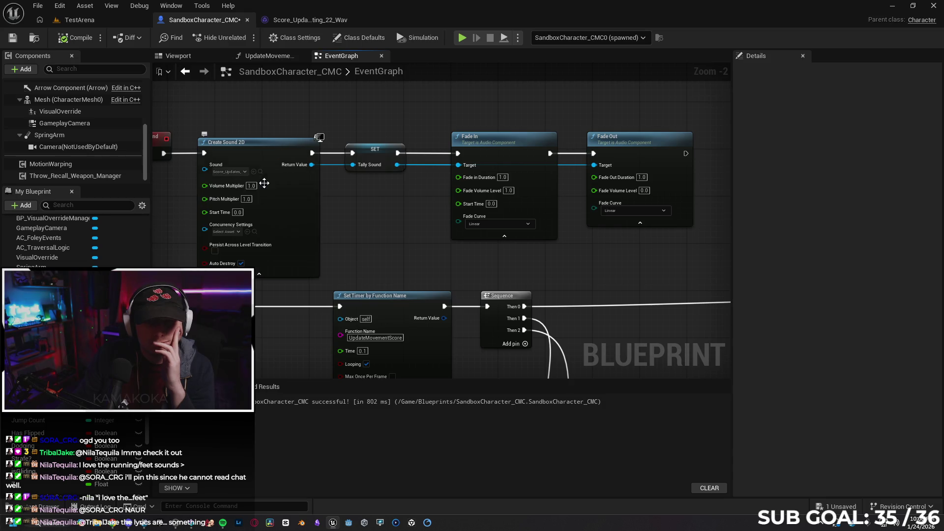
drag(322, 248, 431, 222)
click(339, 127)
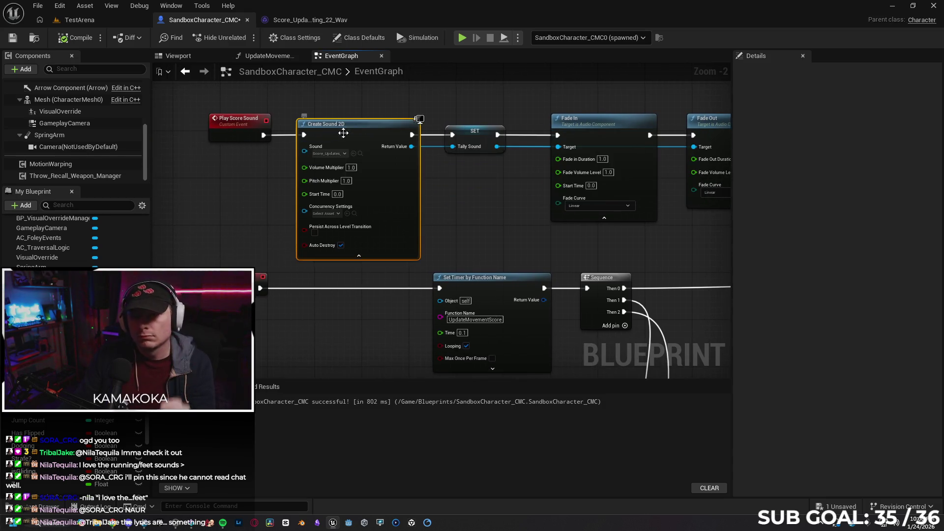
key(Delete)
drag(263, 135, 309, 137)
text(spawn so)
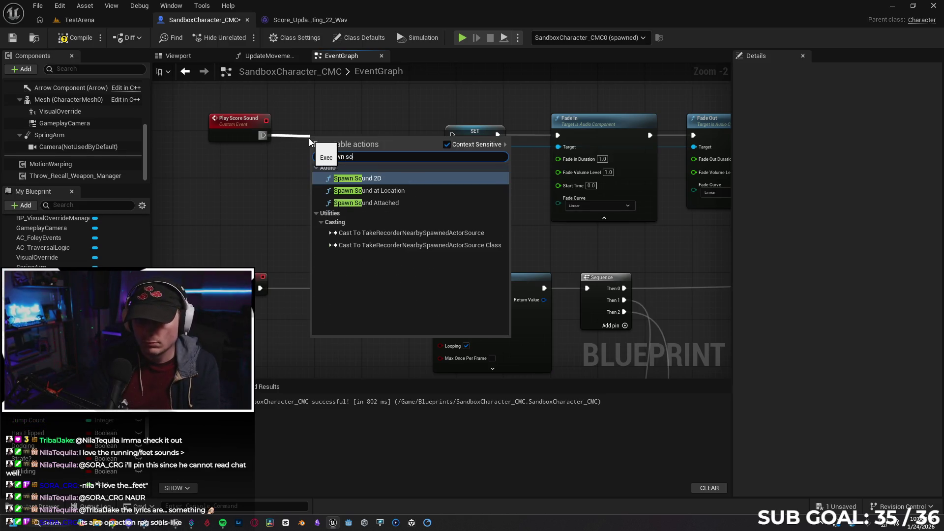
click(367, 178)
click(368, 179)
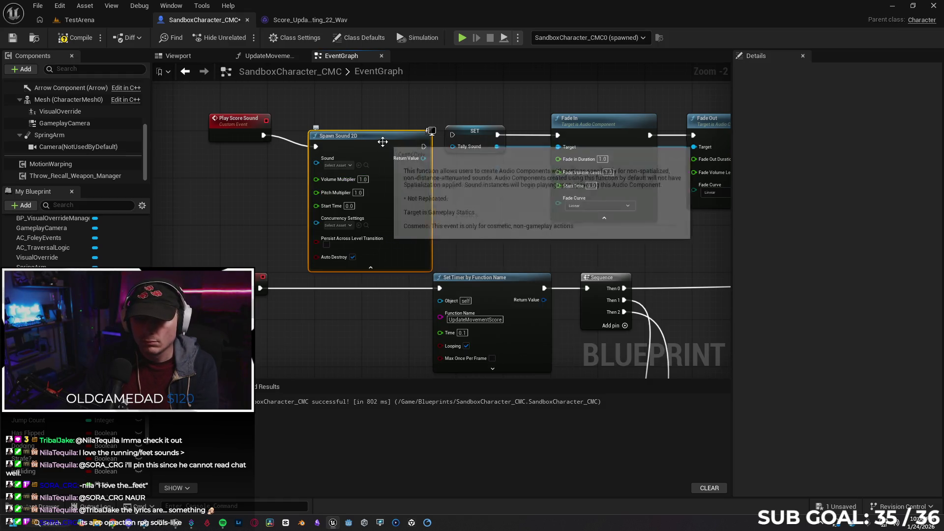
key(ctrl+z)
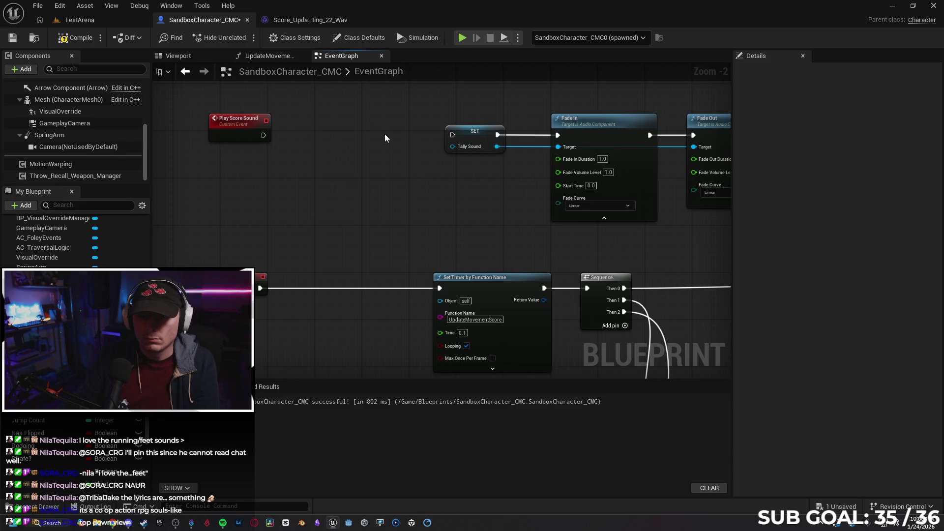
key(ctrl+z)
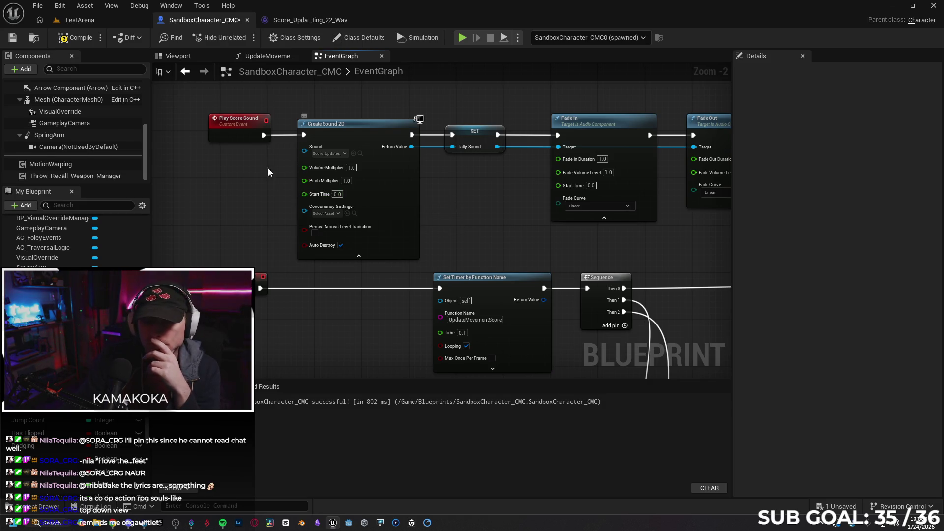
mouse_move(238, 198)
mouse_down()
mouse_move(285, 252)
mouse_move(318, 240)
mouse_up()
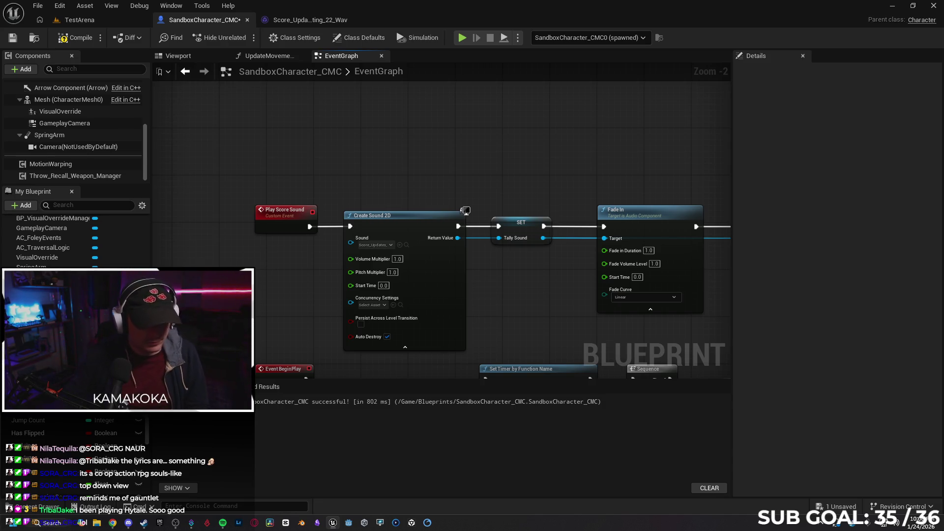
Switch from the blueprint to the Steam client's Downloads page.
key(alt+Tab)
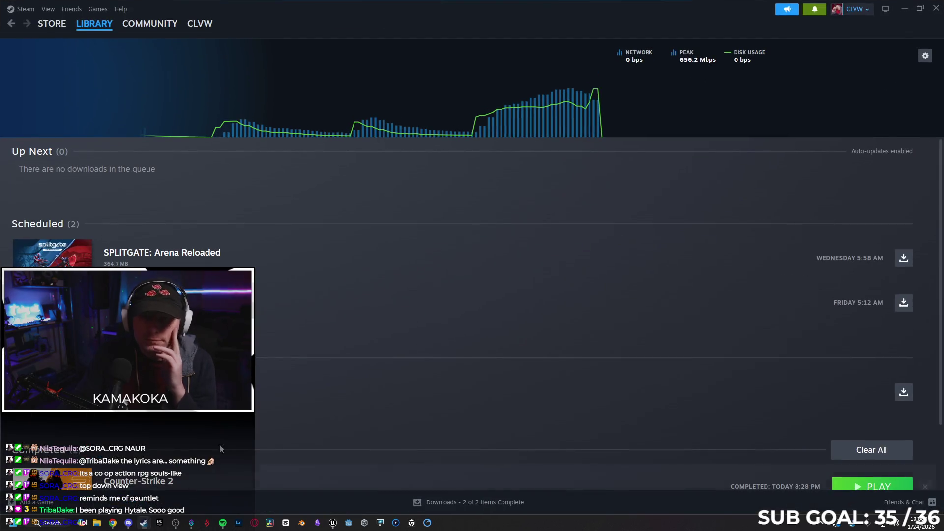
Open the Scuttle Up store page in Steam and start its trailer.
click(52, 23)
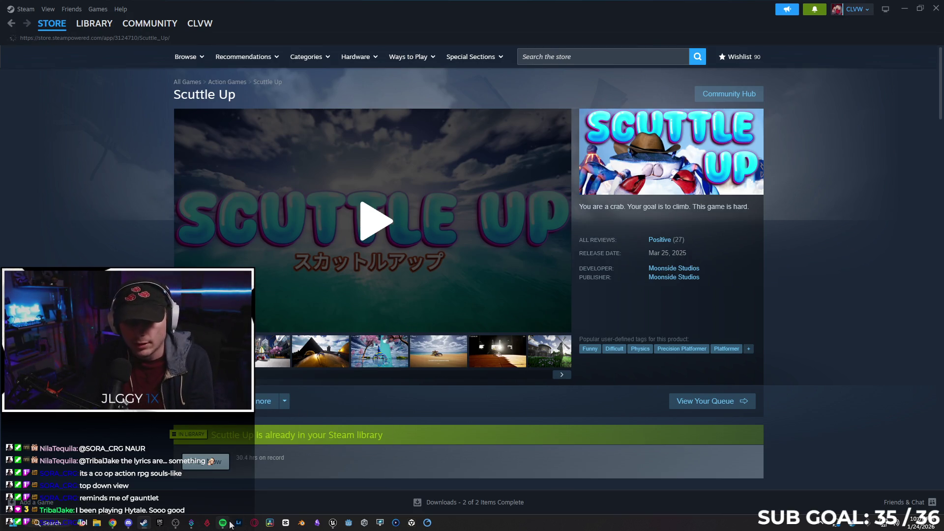
mouse_move(222, 522)
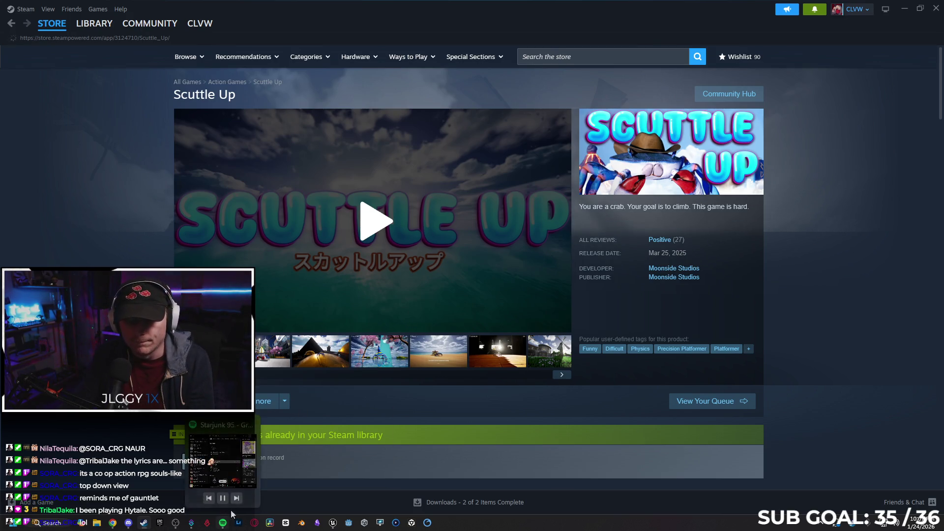
click(376, 221)
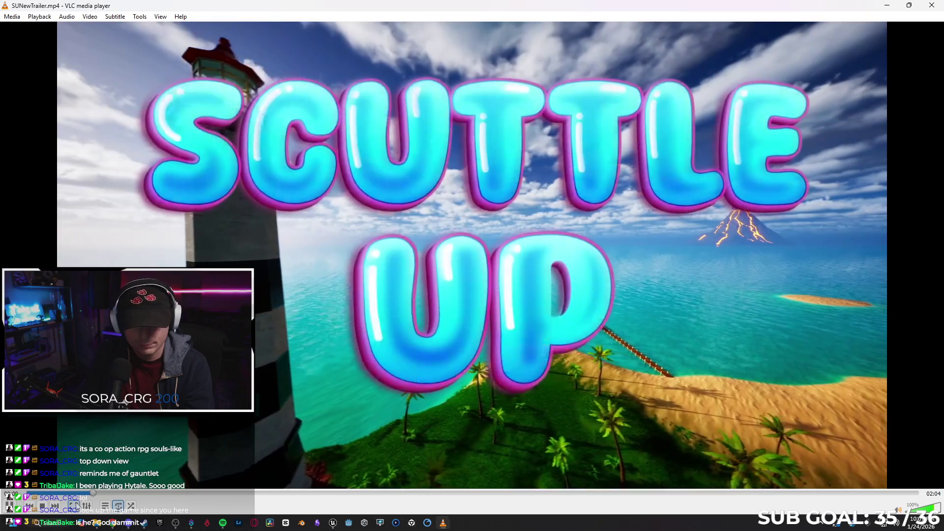
Make the SUNewTrailer.mp4 video fill the screen in VLC.
double_click(159, 471)
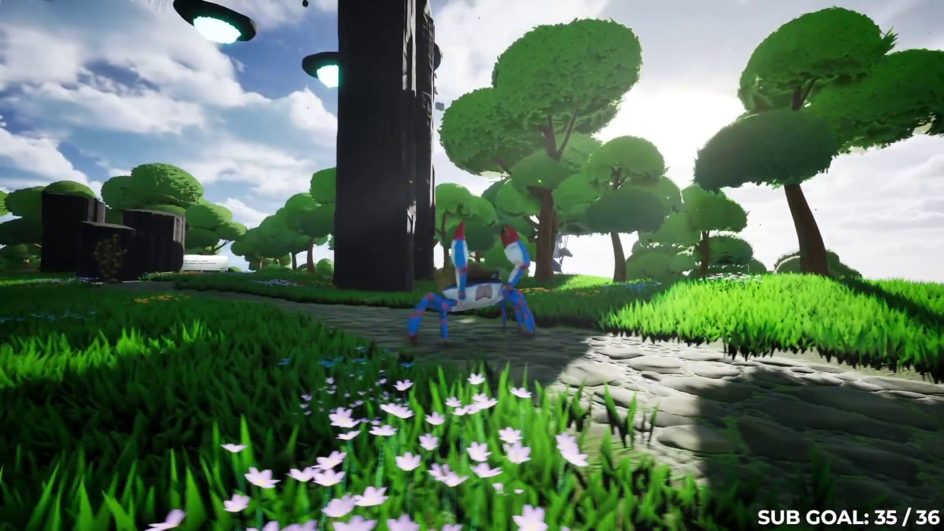
Watch SUNewTrailer.mp4 through to its end in fullscreen VLC.
key(w)
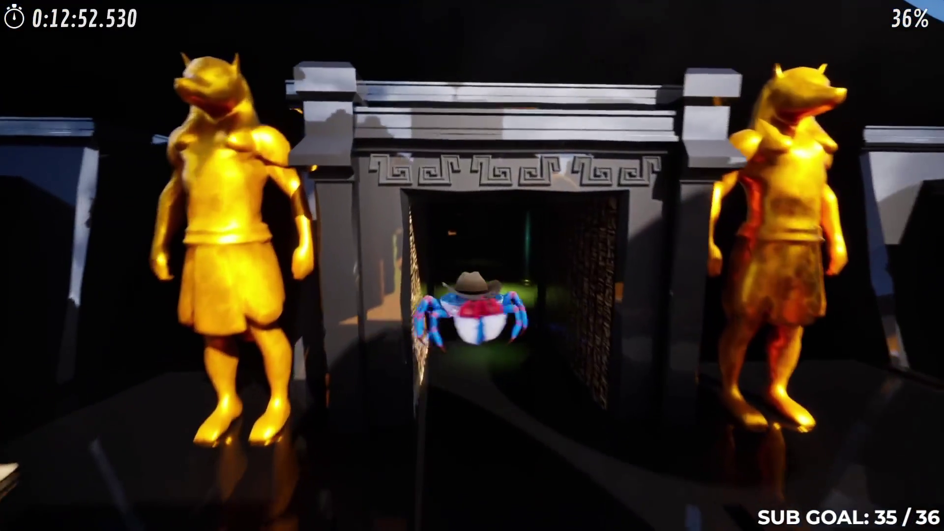
key(w)
key(w)
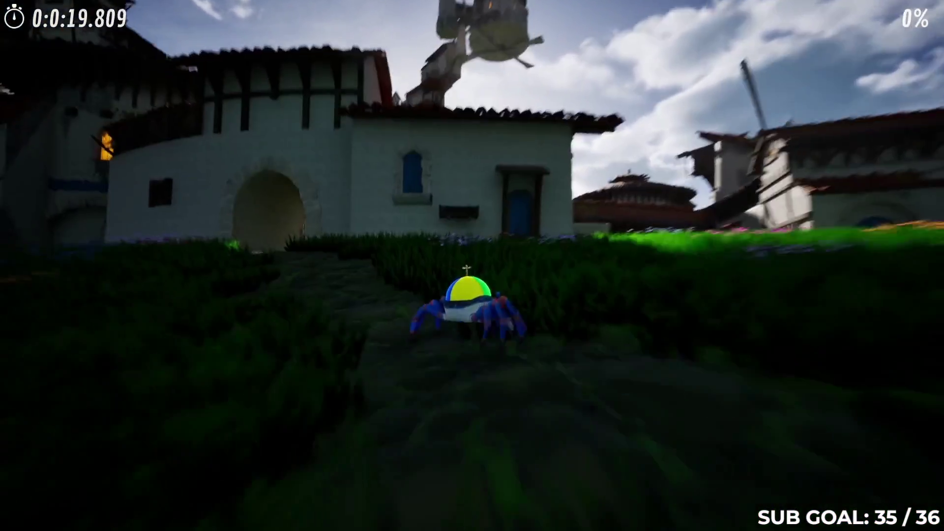
key(space)
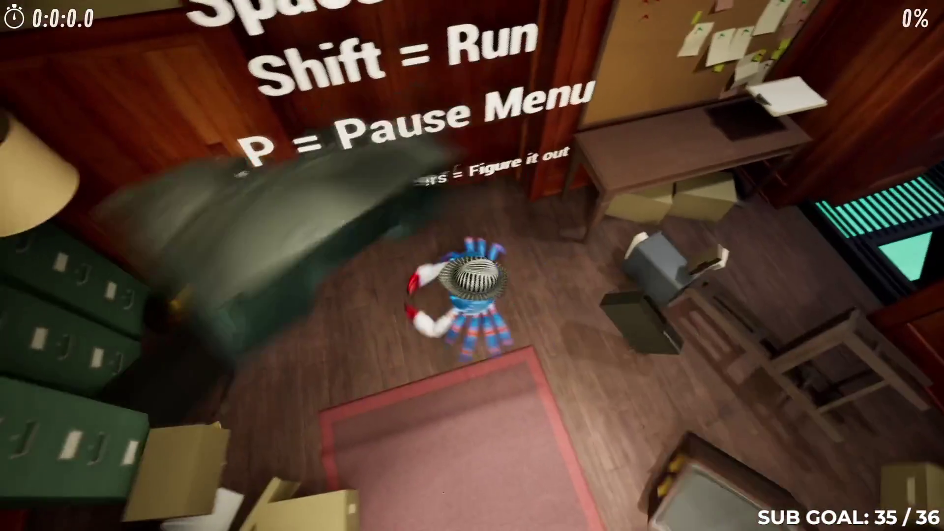
key(w)
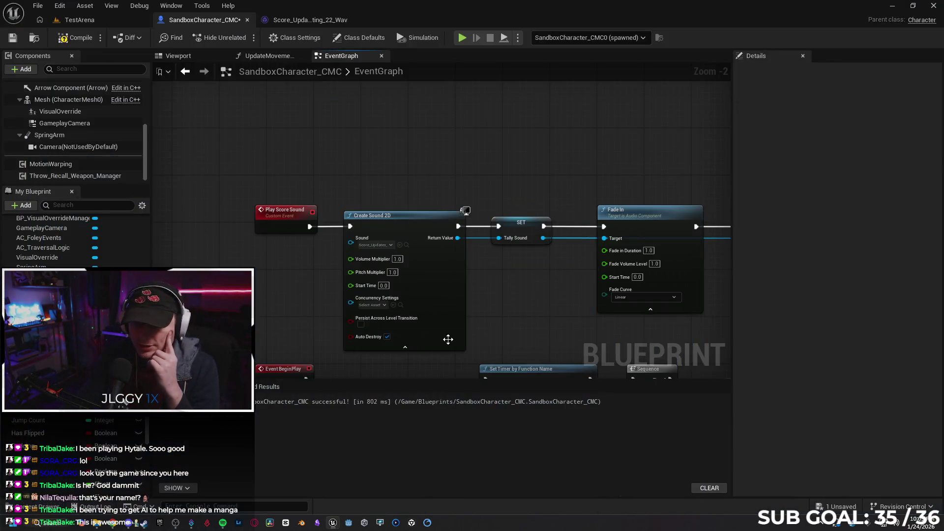
mouse_move(224, 524)
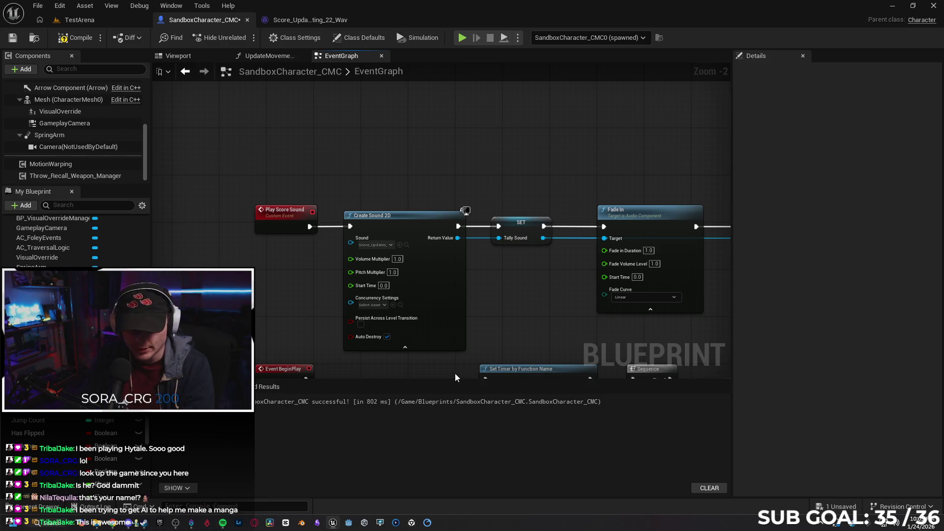
drag(317, 354, 205, 264)
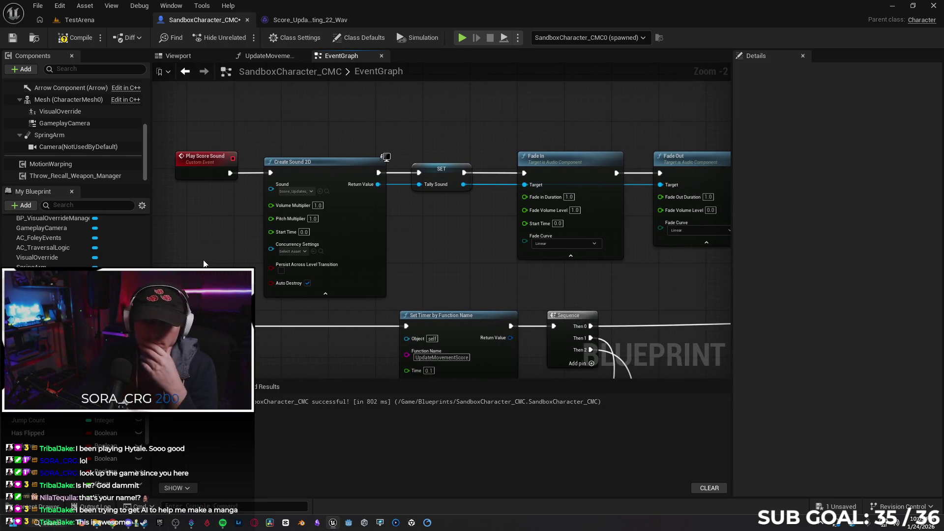
scroll(465, 252, down, 1)
mouse_move(465, 252)
mouse_down()
mouse_move(373, 226)
mouse_move(381, 226)
mouse_up()
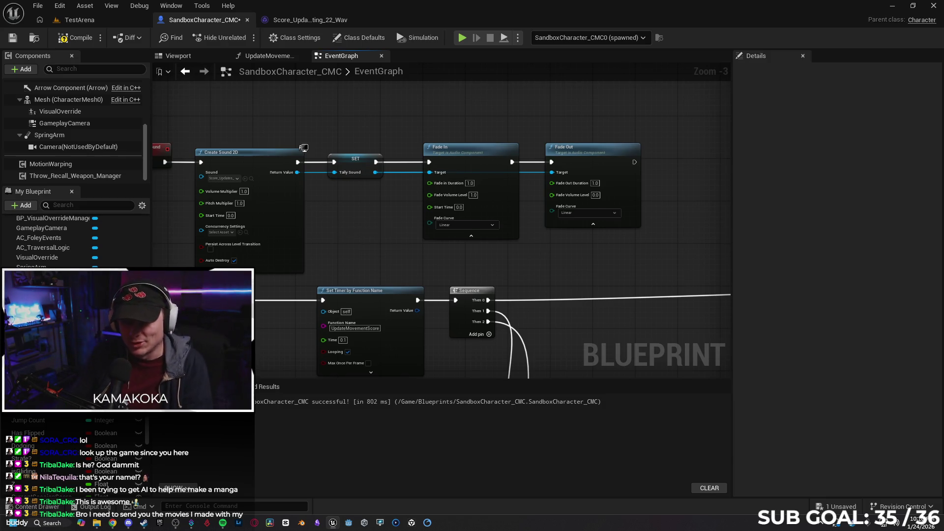
Centre the graph on the Create Sound 2D node and delete it.
drag(347, 233, 358, 217)
scroll(408, 195, down, 1)
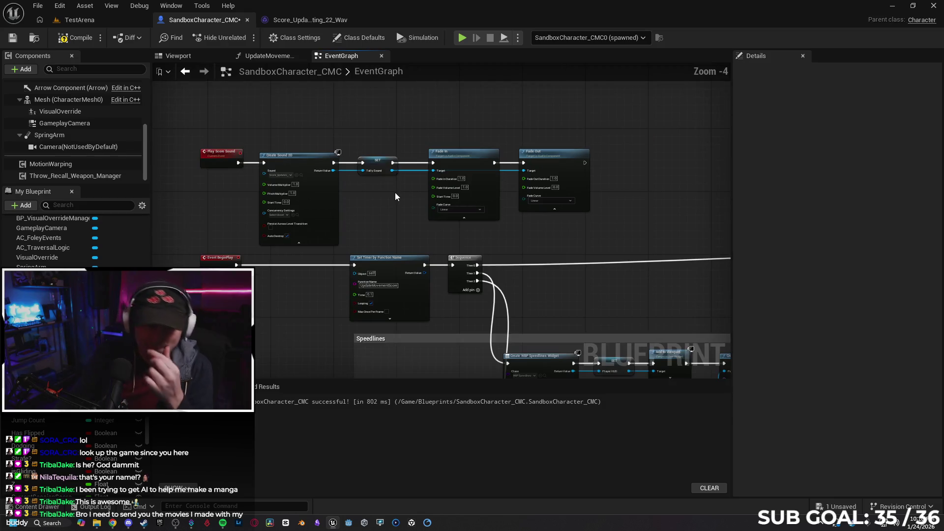
scroll(369, 233, up, 1)
mouse_move(365, 222)
mouse_down()
mouse_move(428, 213)
mouse_move(516, 217)
mouse_move(516, 225)
mouse_up()
click(441, 139)
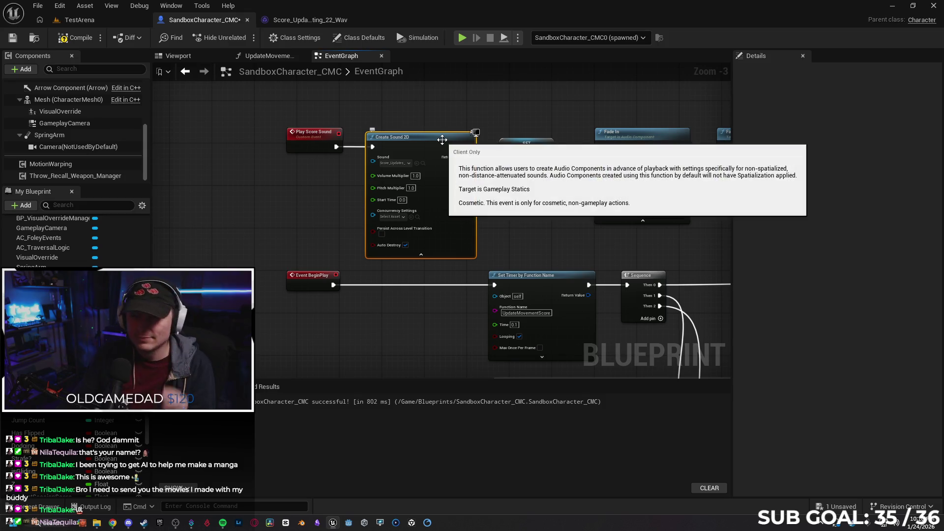
key(Delete)
Add a Spawn Sound 2D node wired to Play Score Sound, then delete it.
drag(335, 148, 385, 155)
text(spawn)
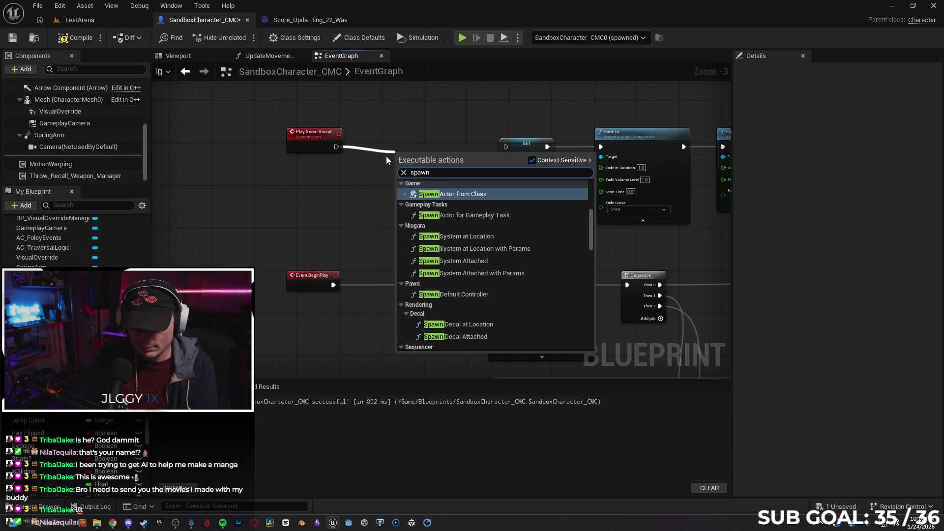
text( sound)
key(Return)
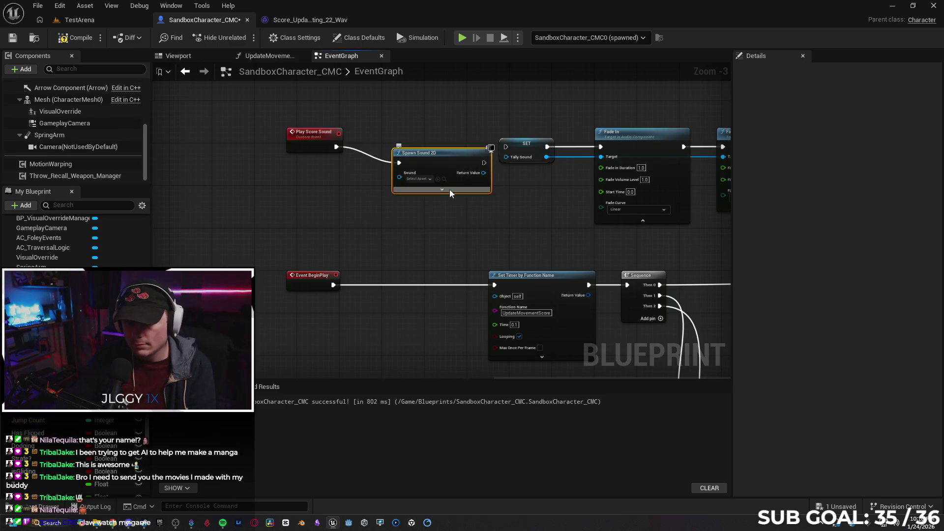
click(441, 189)
drag(446, 156, 427, 145)
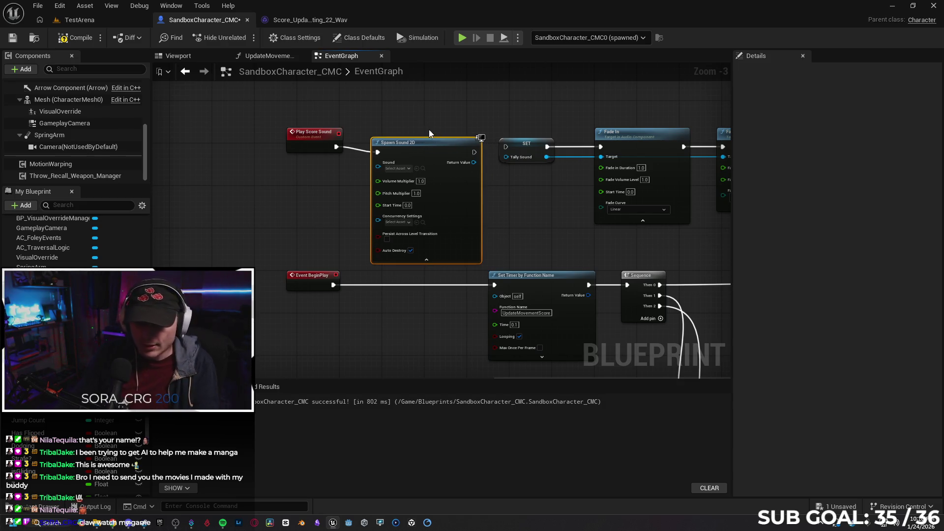
key(Delete)
Browse 'sound' actions from Play Score Sound's exec pin, then dismiss the menu without adding a node.
drag(336, 146, 373, 145)
text(sound)
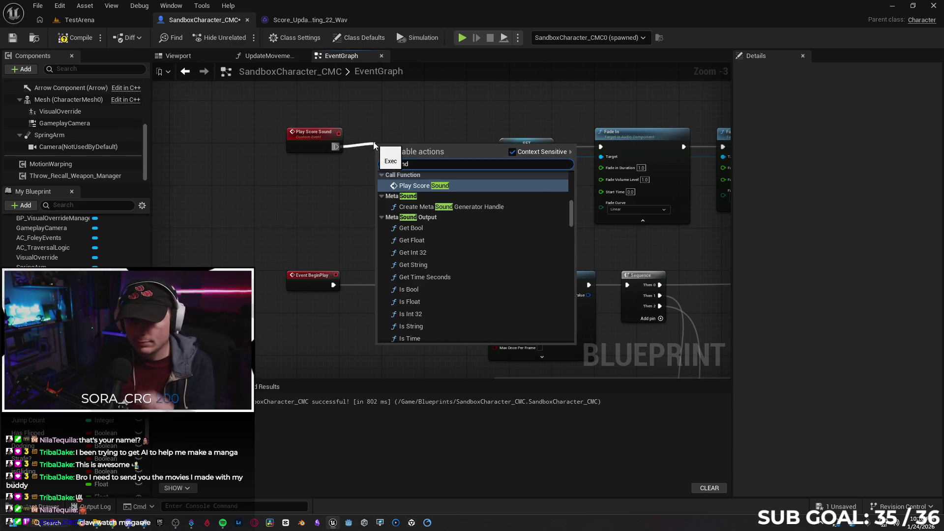
scroll(459, 216, down, 3)
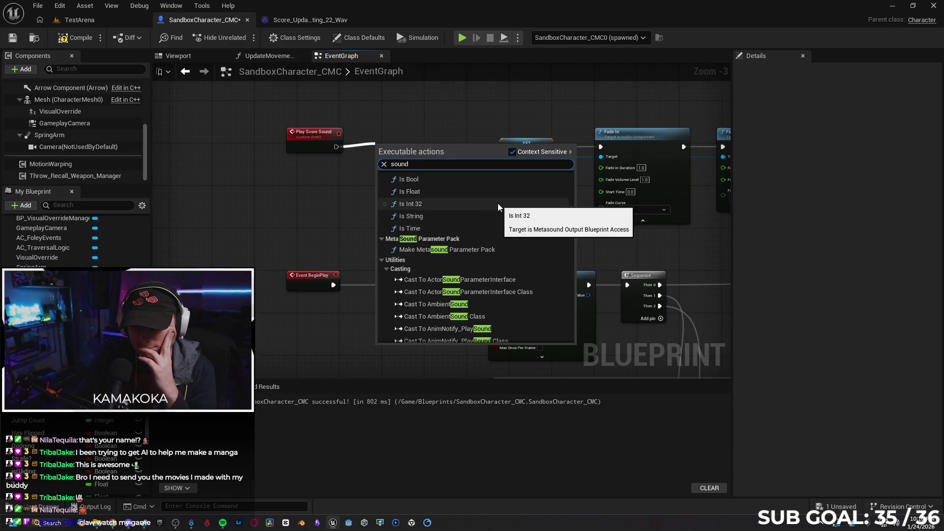
scroll(497, 204, down, 10)
mouse_move(571, 243)
mouse_down()
mouse_move(573, 350)
mouse_move(587, 156)
mouse_up()
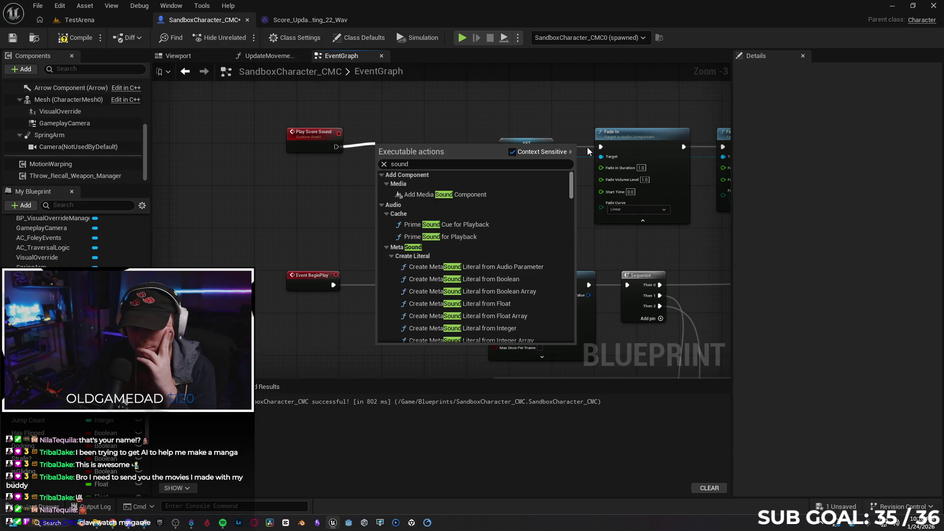
click(437, 91)
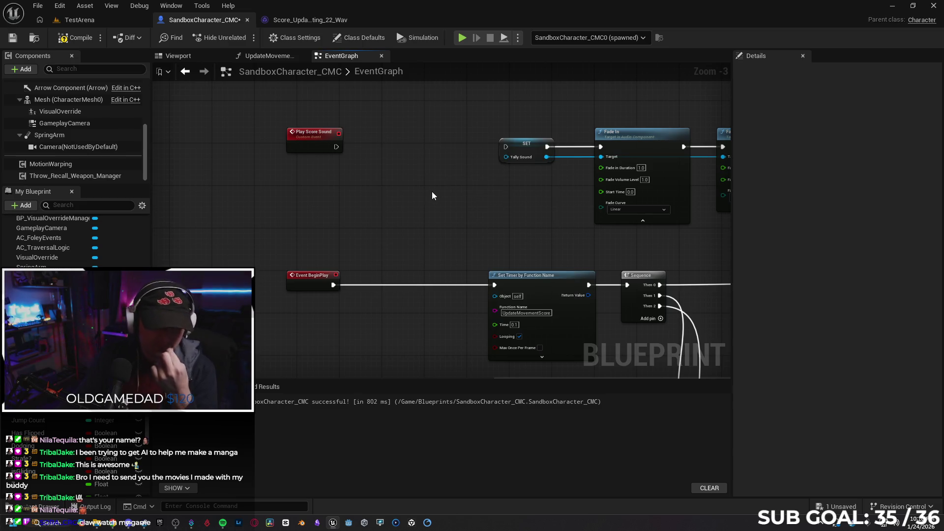
key(alt+Tab)
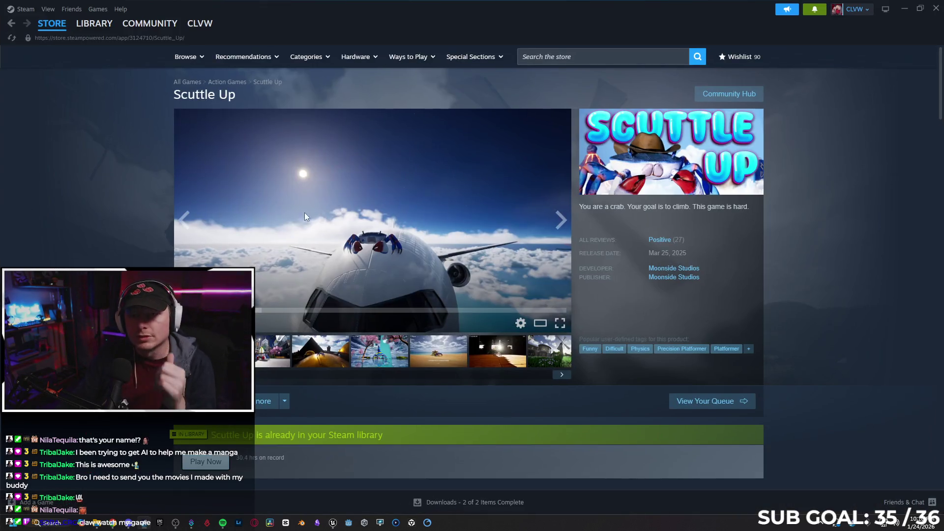
Search the Steam store for 'no rest', then go back to the Scuttle Up page.
click(548, 55)
text(no rest)
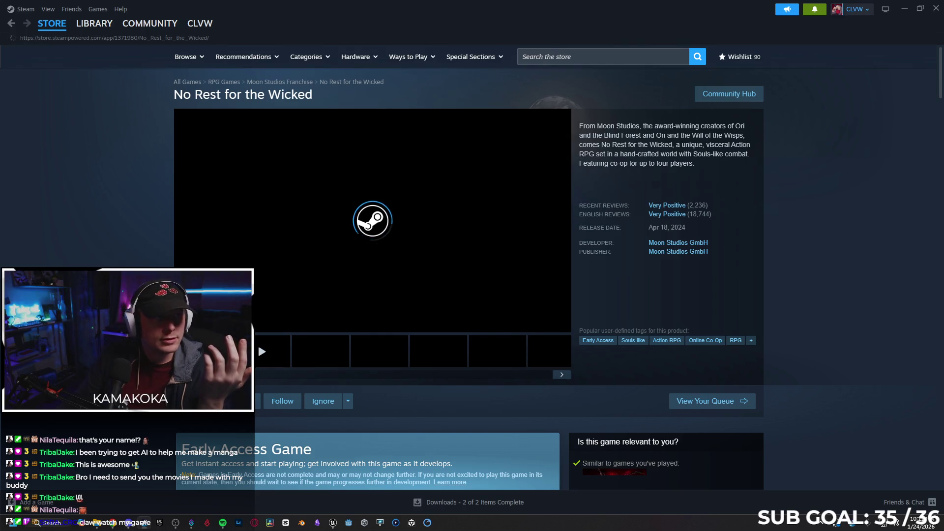
mouse_move(392, 231)
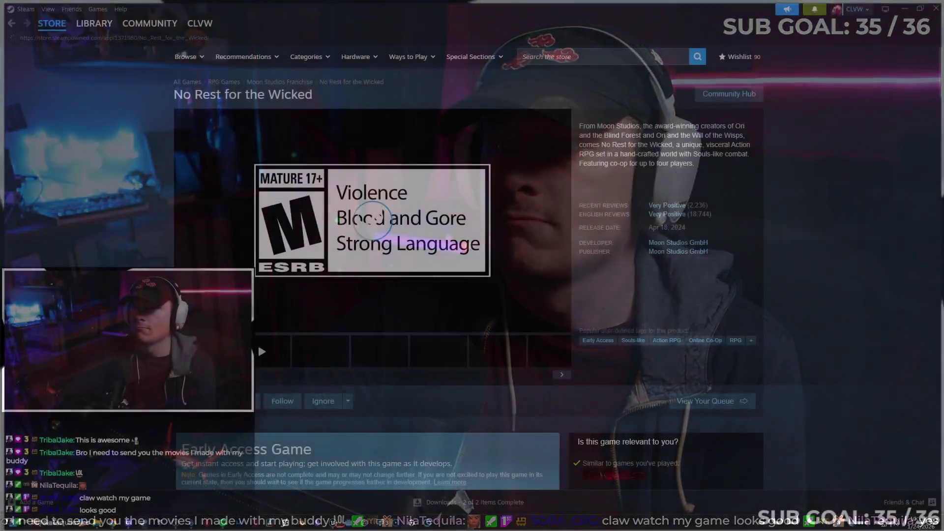
mouse_move(200, 23)
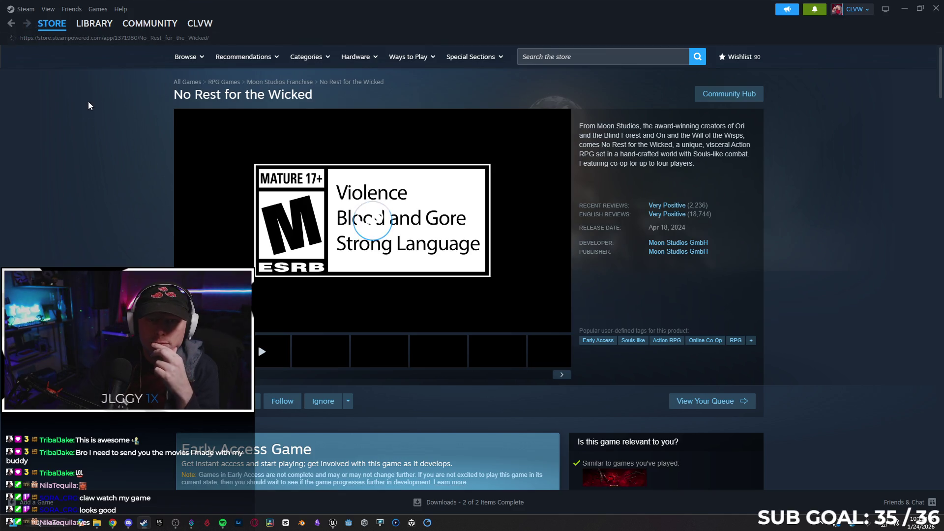
key(alt+Left)
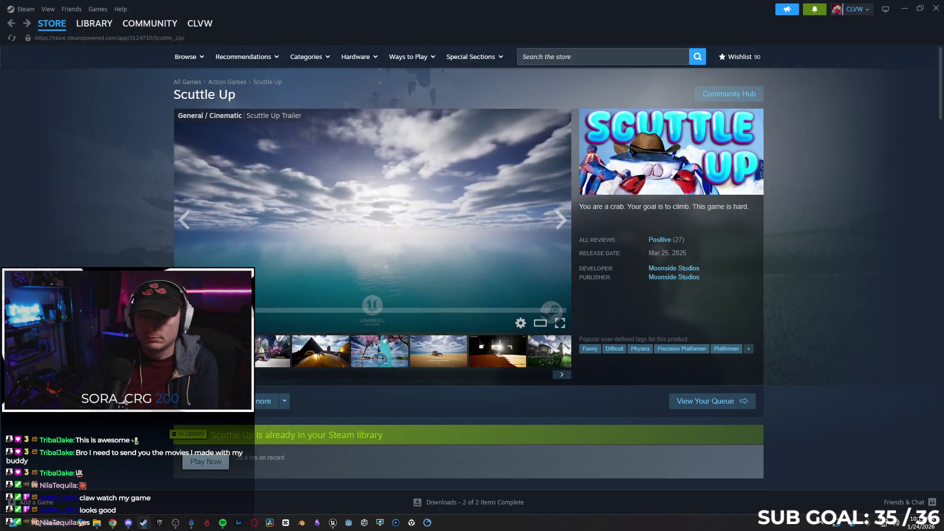
Open No Rest for the Wicked via a 'no rest for the' store search, then close Steam.
click(551, 56)
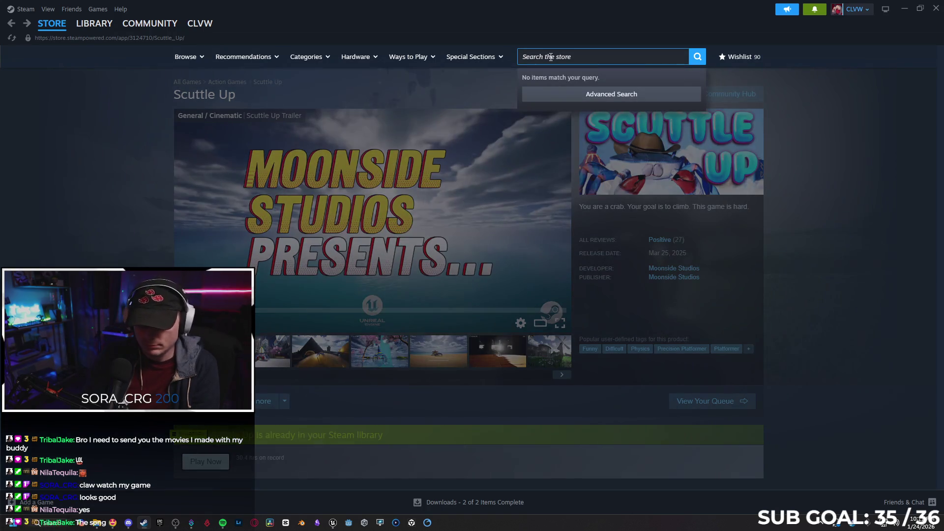
text(no rest)
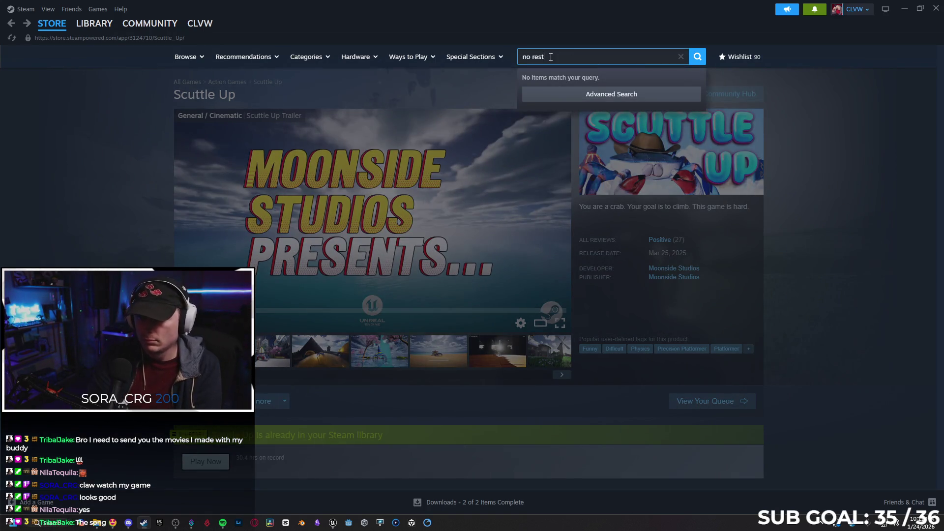
text( for the)
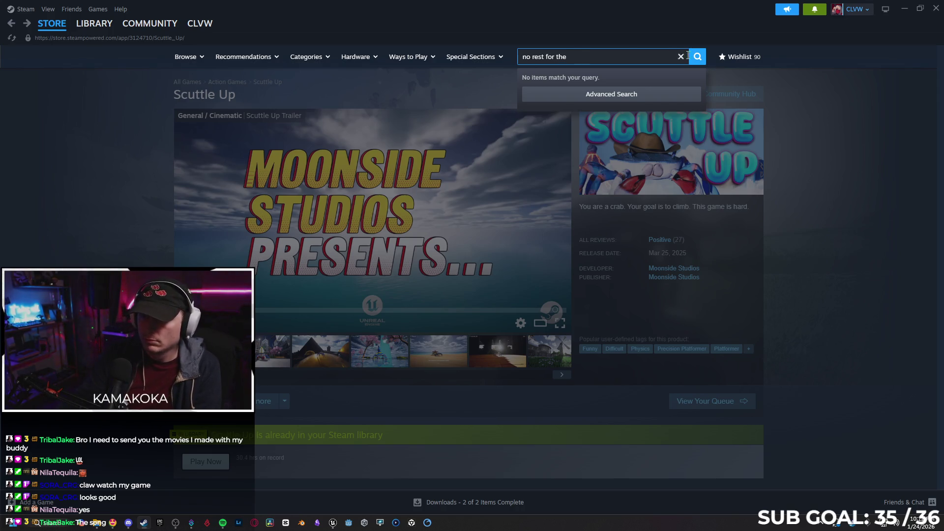
click(697, 56)
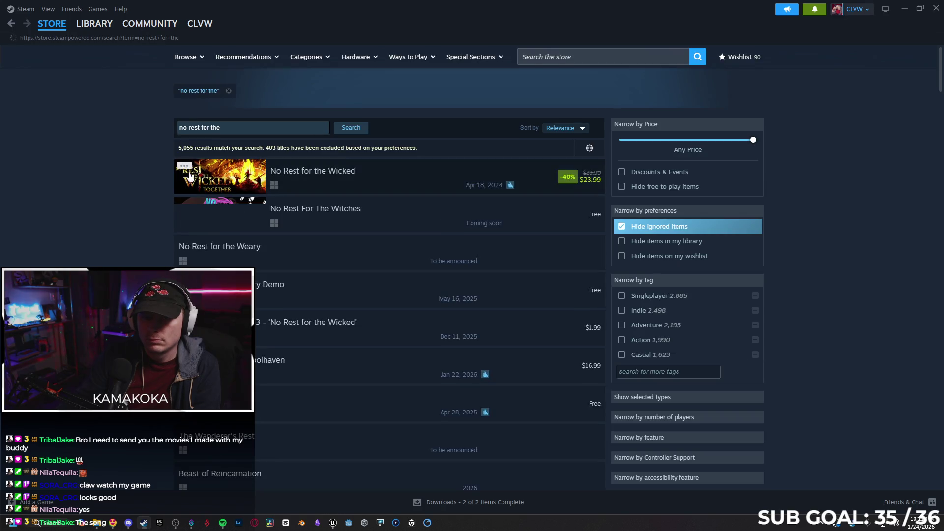
click(190, 176)
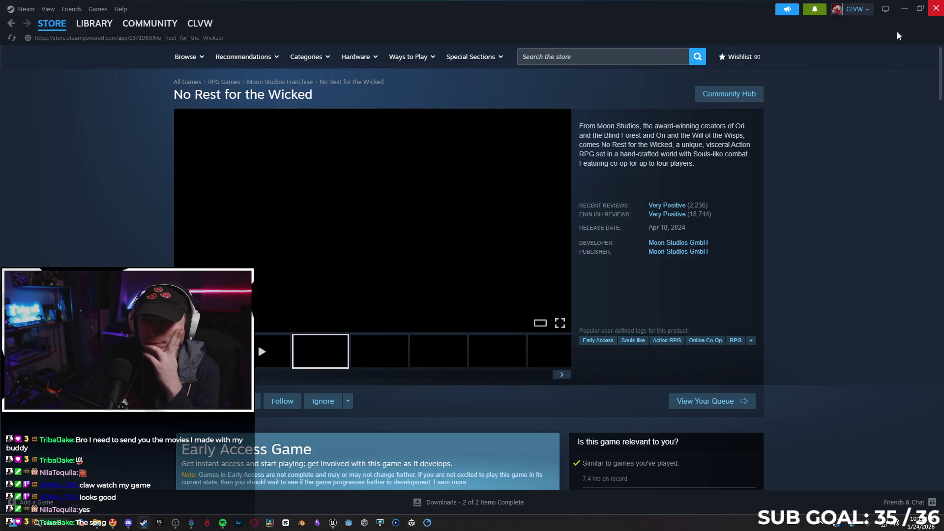
click(936, 6)
click(838, 507)
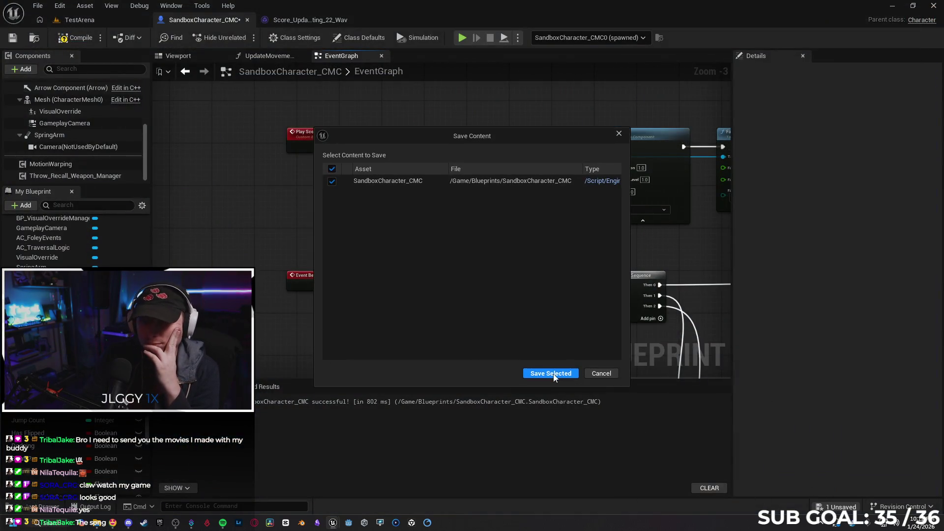
Confirm saving SandboxCharacter_CMC and close the hidden tray icons popup.
click(548, 373)
click(821, 522)
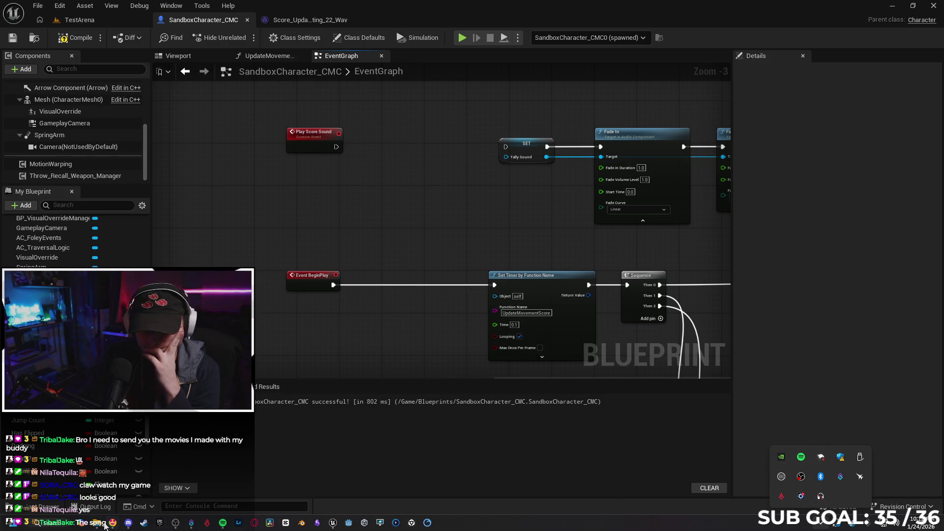
click(648, 488)
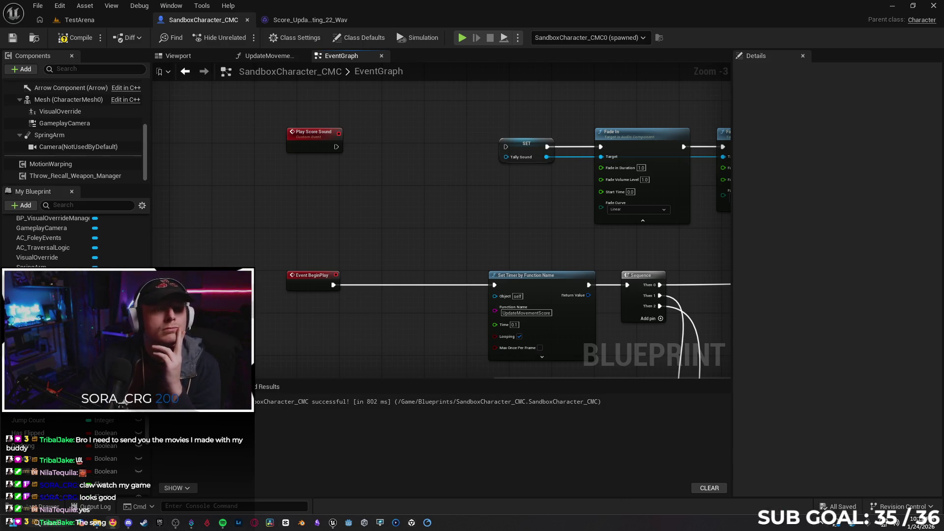
key(alt+Tab)
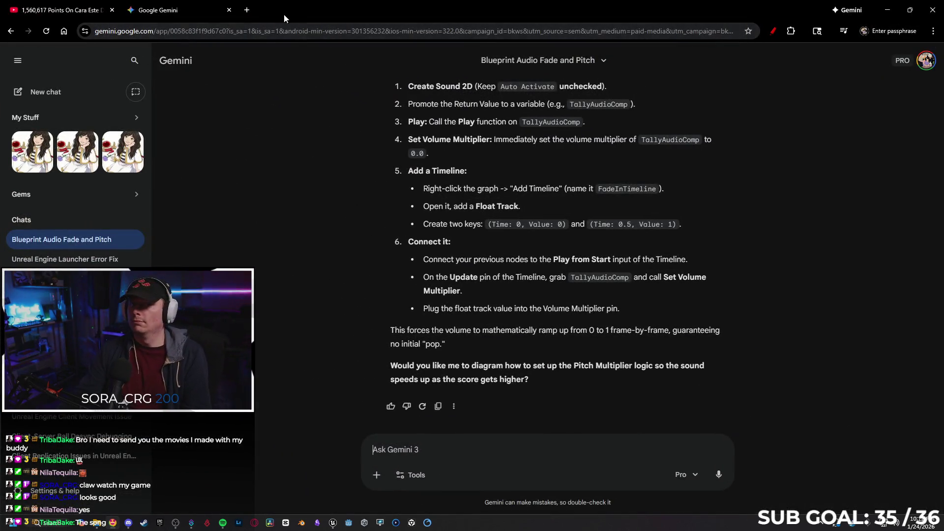
Run a Google speedtest (777.0 Mbps download), close the results, and minimize Chrome.
click(246, 10)
text(speedtest)
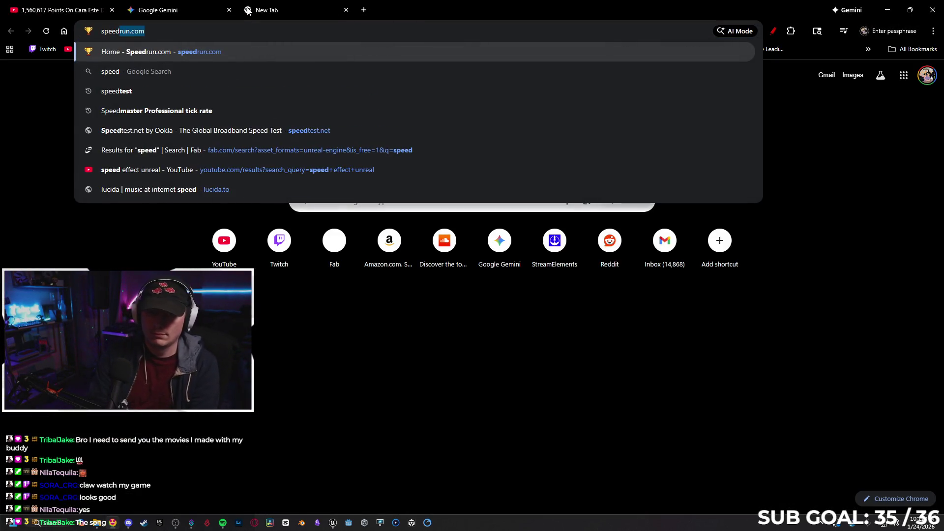
key(Return)
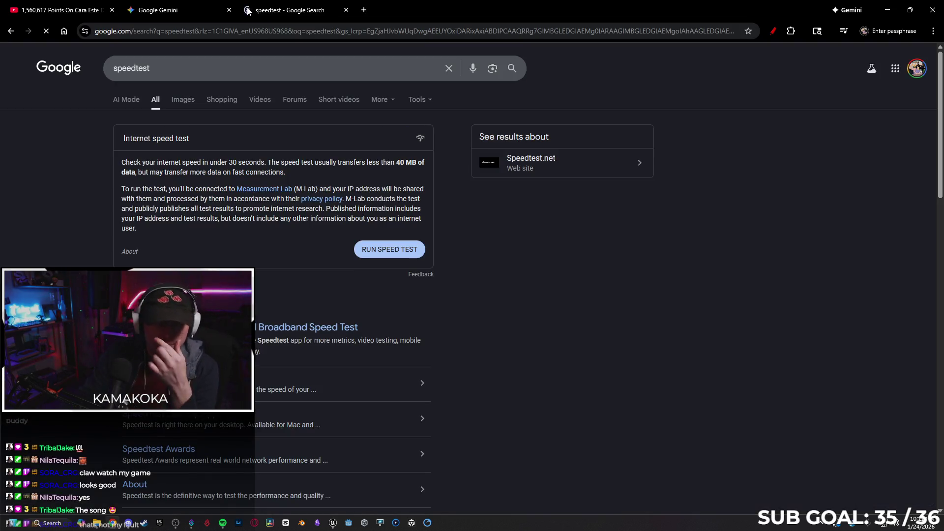
click(357, 254)
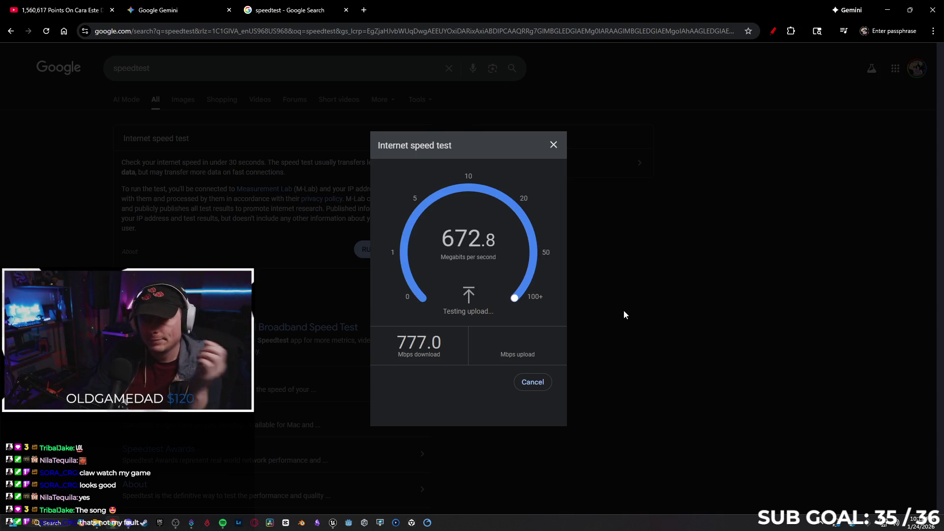
click(552, 146)
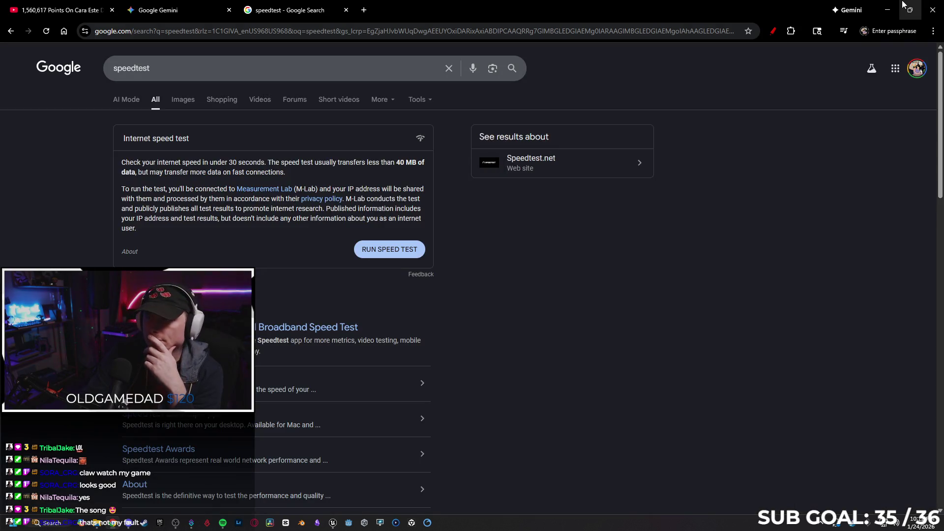
click(887, 10)
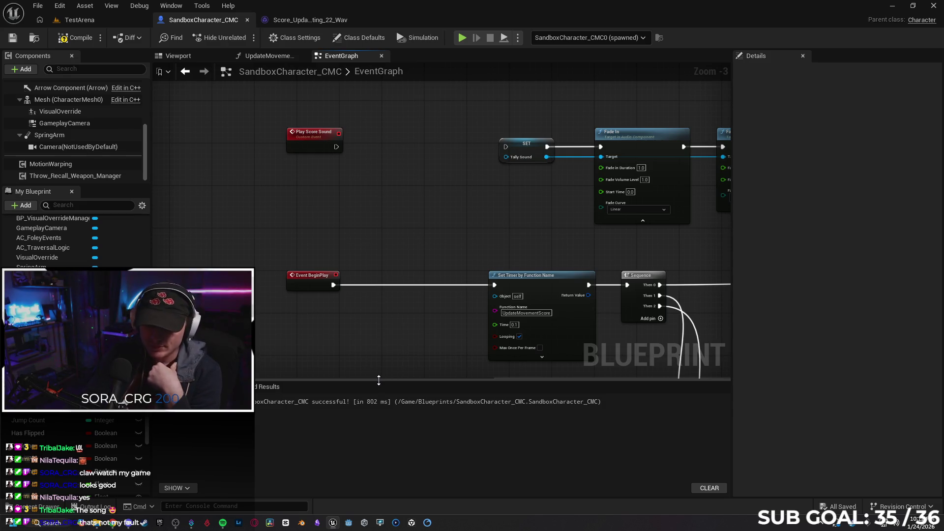
Delete the SET, Fade In and Fade Out nodes, then exit Steam from the tray.
mouse_move(533, 104)
mouse_down()
mouse_move(325, 125)
mouse_move(295, 146)
mouse_move(520, 237)
mouse_up()
key(Delete)
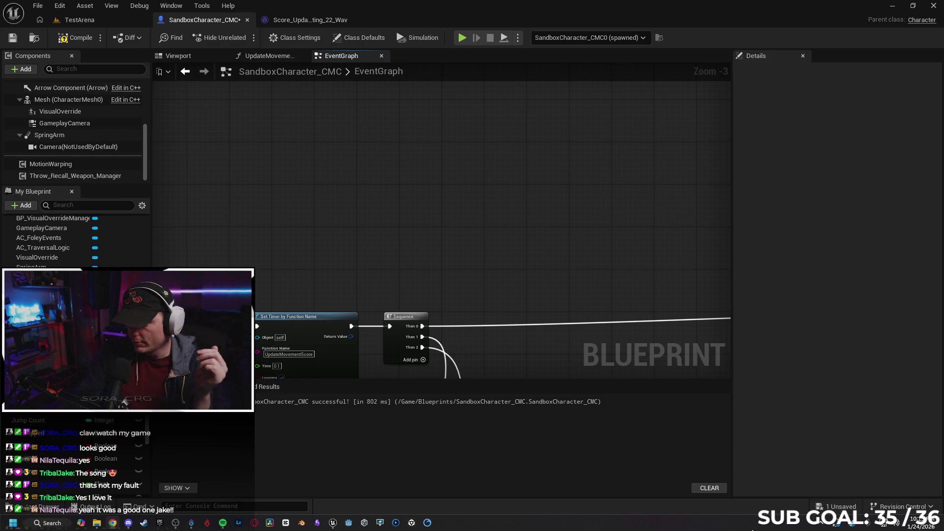
click(845, 525)
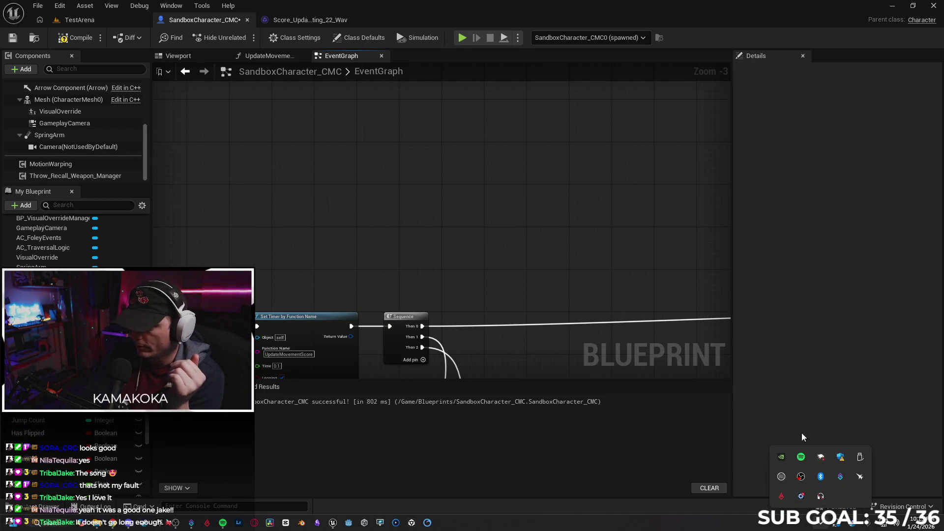
right_click(851, 524)
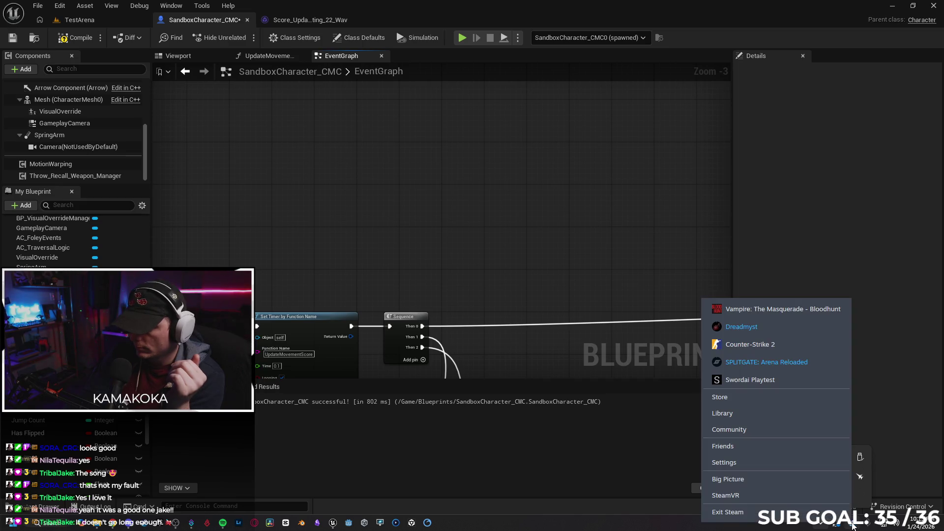
click(727, 511)
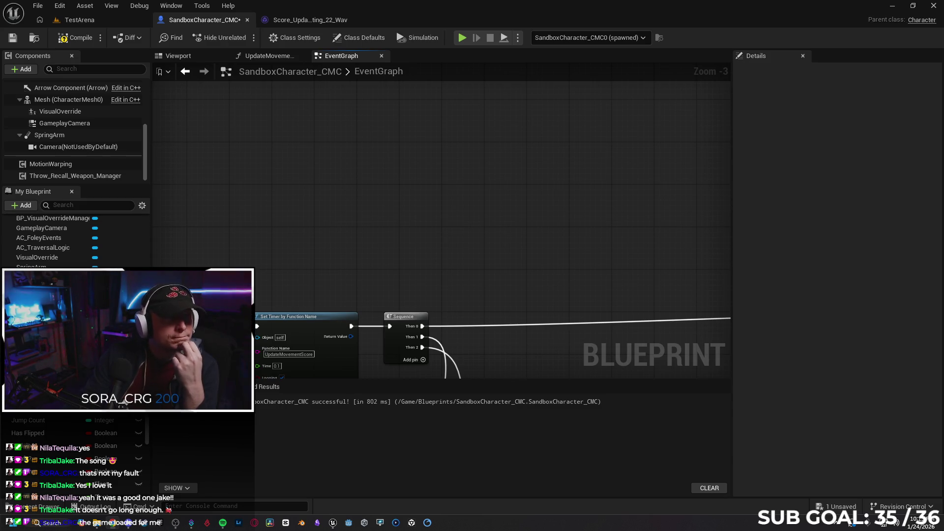
Cancel the 'create 2' node search and undo until Create Sound 2D is wired back before SET.
scroll(339, 165, up, 1)
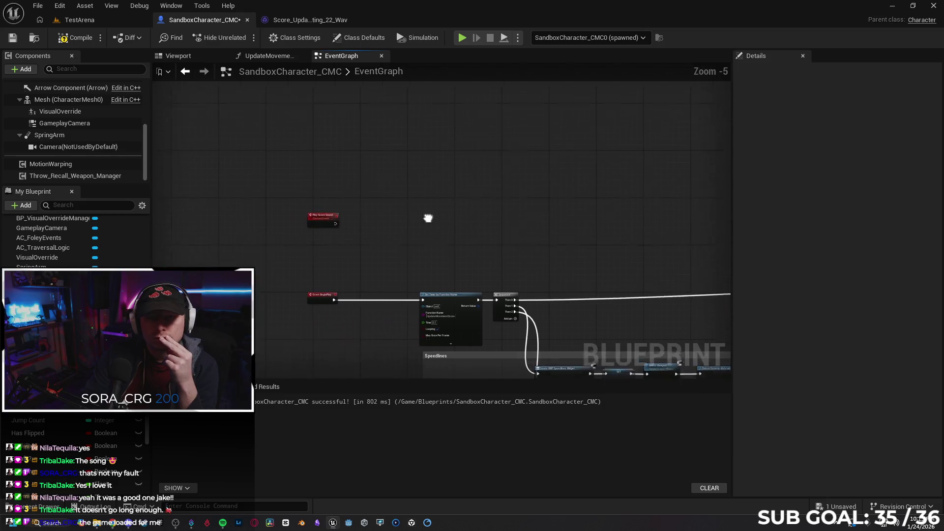
drag(277, 228, 349, 223)
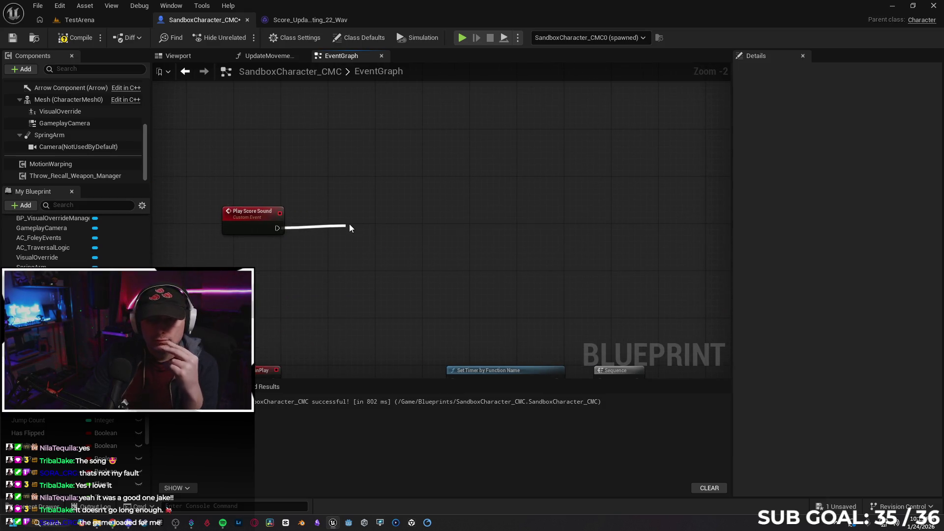
text(create 2)
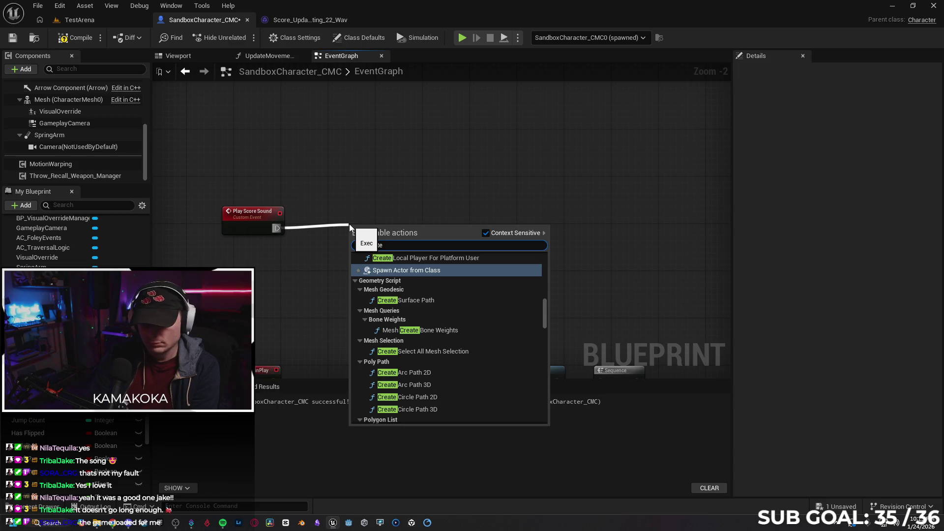
click(335, 213)
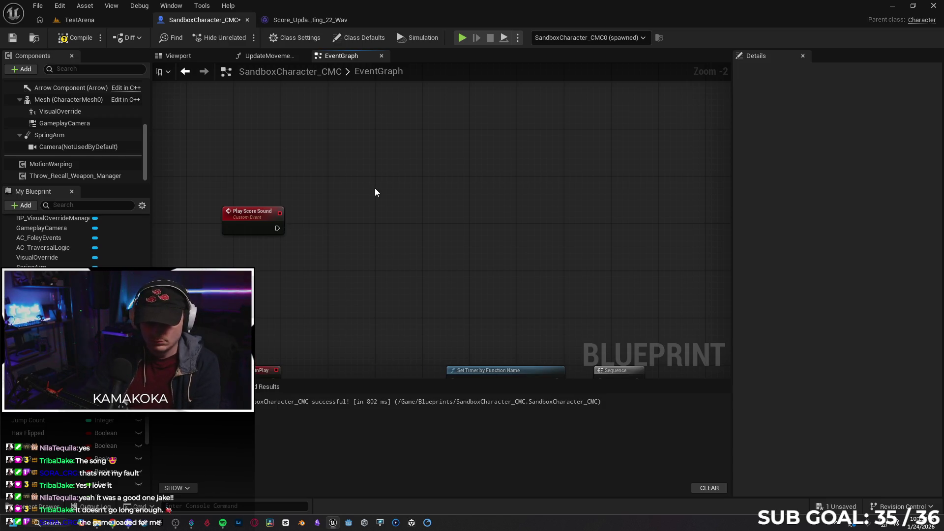
key(ctrl+z)
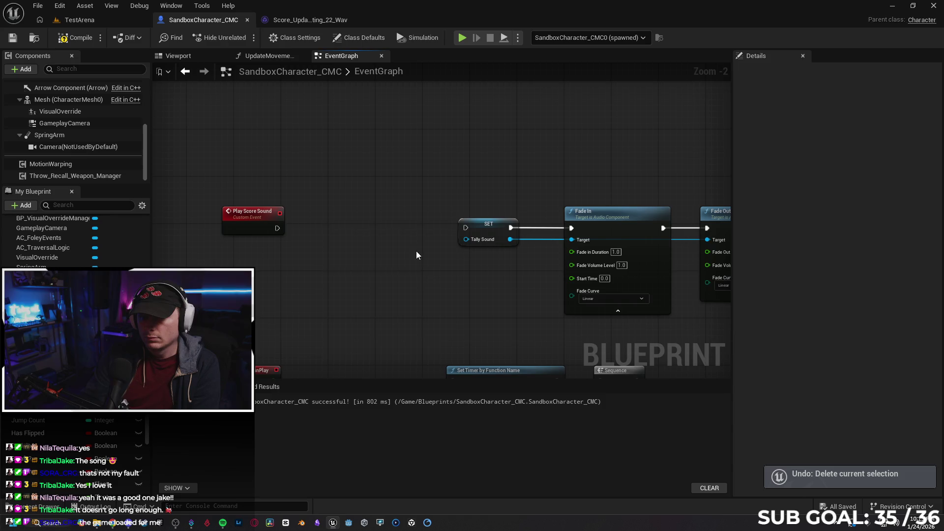
key(ctrl+z)
key(ctrl+z)
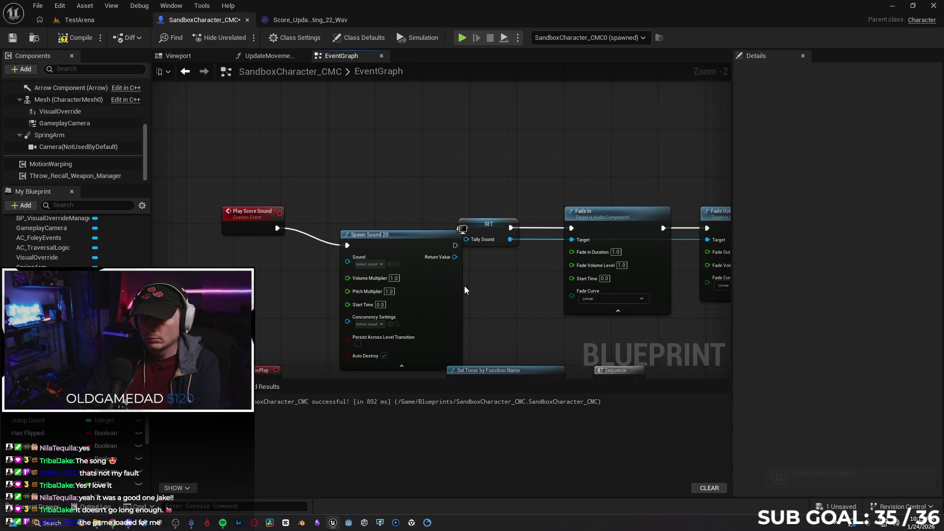
key(ctrl+z)
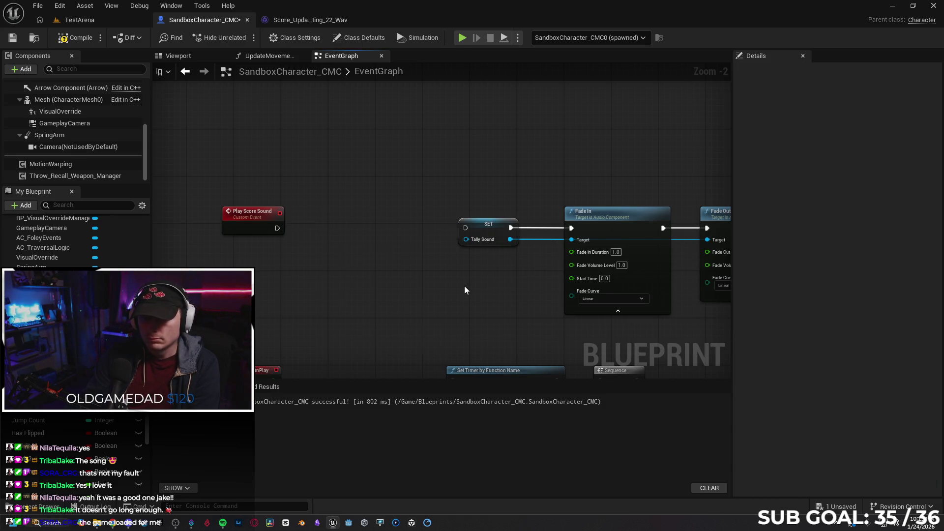
key(ctrl+z)
Set Create Sound 2D's Volume Multiplier to 0.
click(364, 260)
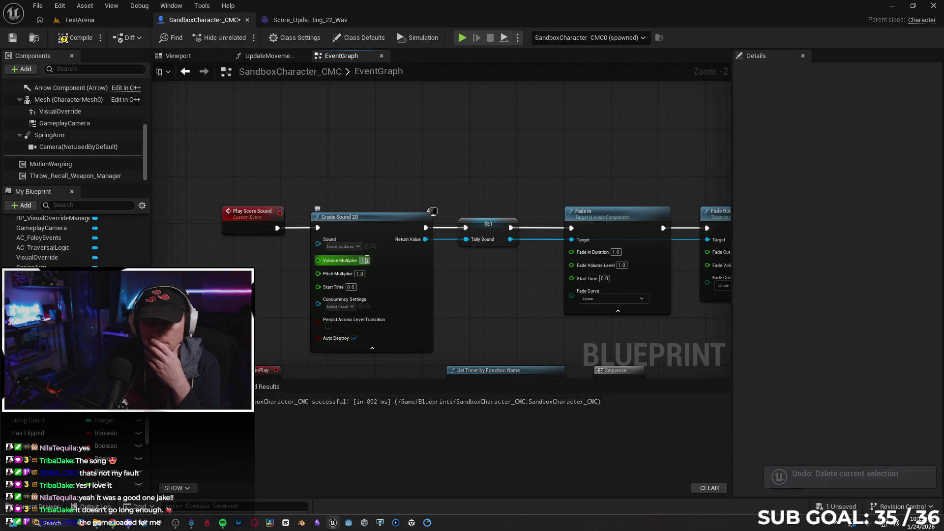
text(0)
key(Return)
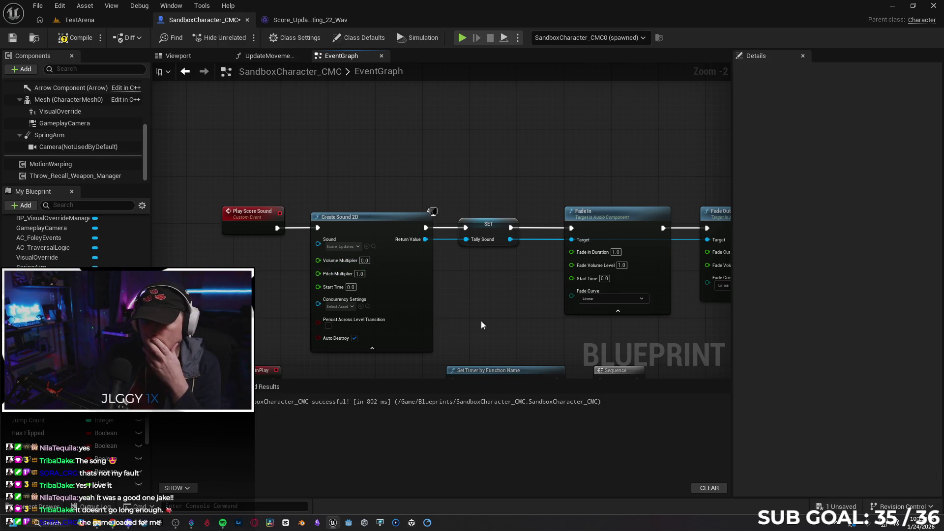
drag(465, 322, 381, 281)
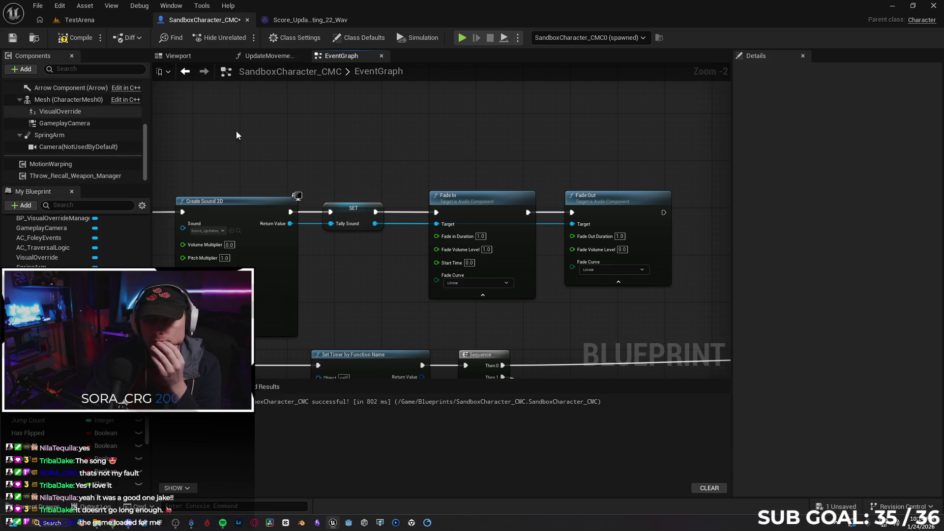
Break Fade Out's execution and Tally Sound target wires.
alt+click(553, 212)
alt+click(556, 223)
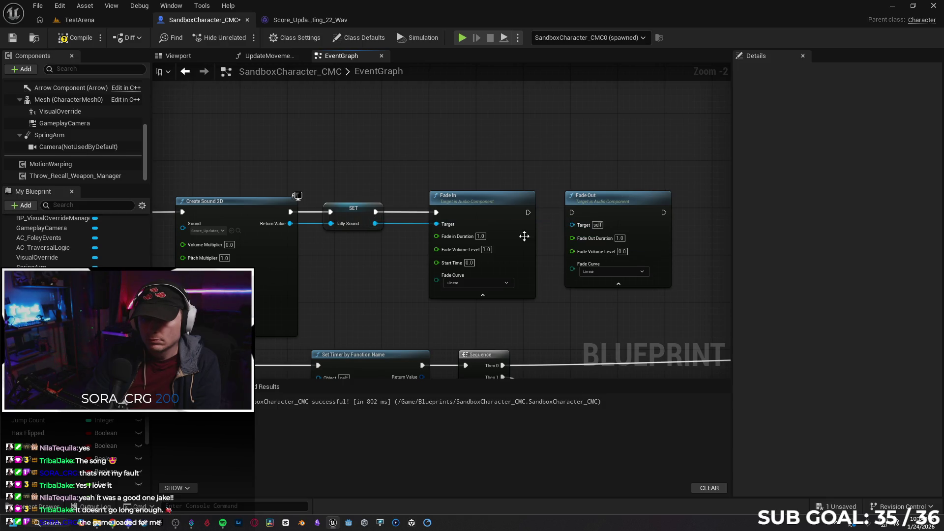
mouse_move(364, 285)
mouse_down()
mouse_move(497, 264)
mouse_move(505, 249)
mouse_move(483, 255)
mouse_up()
scroll(491, 236, down, 2)
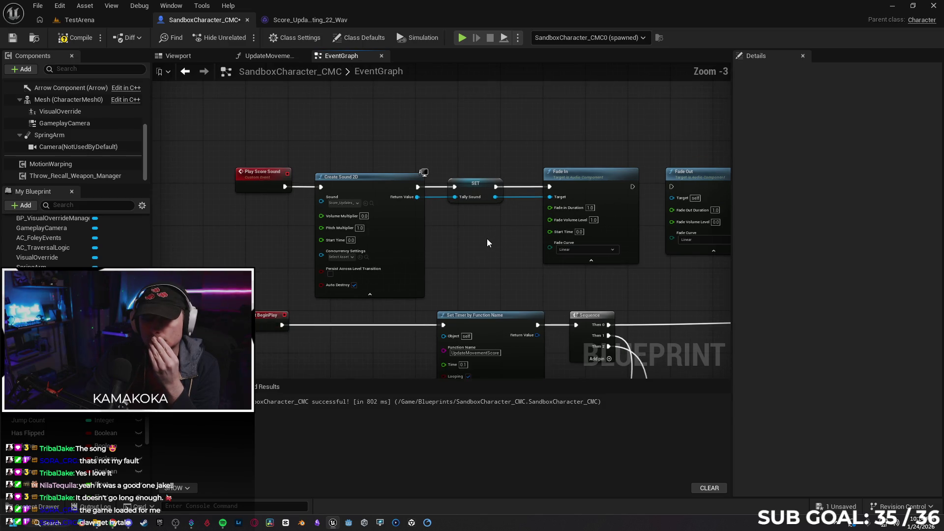
Move the chain aside, delete the Fade Out node, and play-test running the character forward.
mouse_move(257, 155)
mouse_down()
mouse_move(539, 292)
mouse_move(548, 284)
mouse_up()
drag(363, 203, 351, 144)
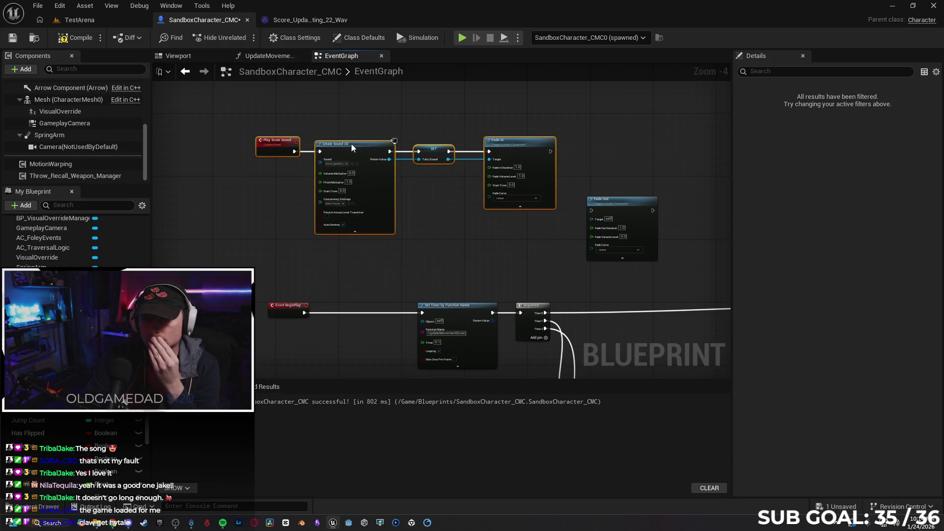
click(483, 260)
click(619, 208)
key(Delete)
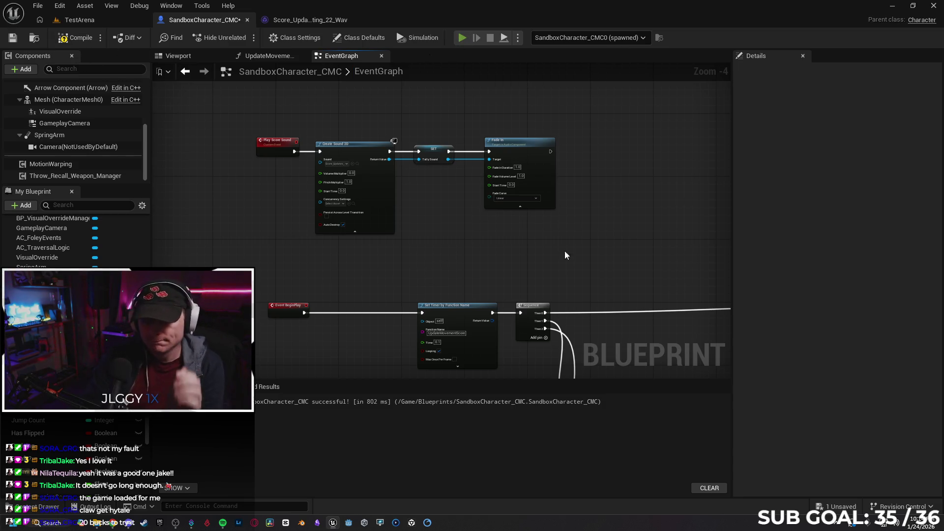
click(694, 277)
key(w)
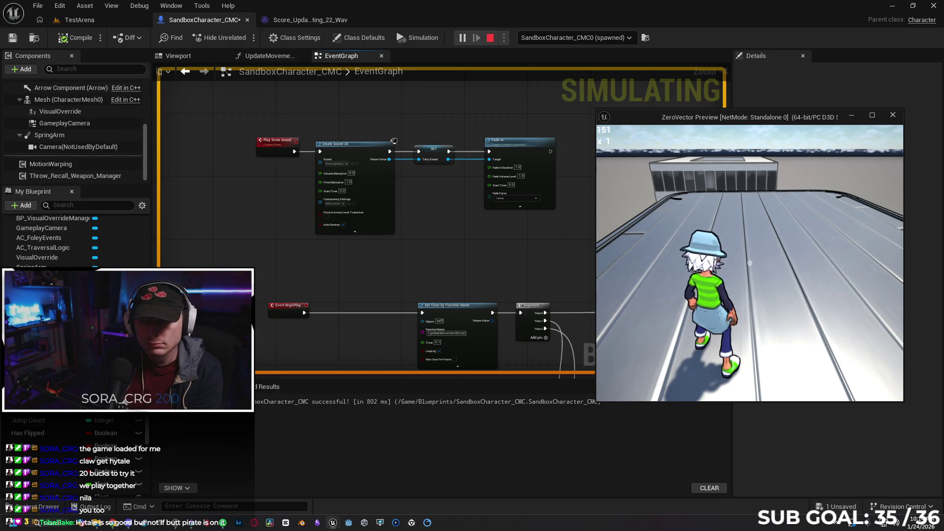
Stop the play session and check Create Sound 2D's Volume Multiplier, leaving it at 0.
key(alt+Tab)
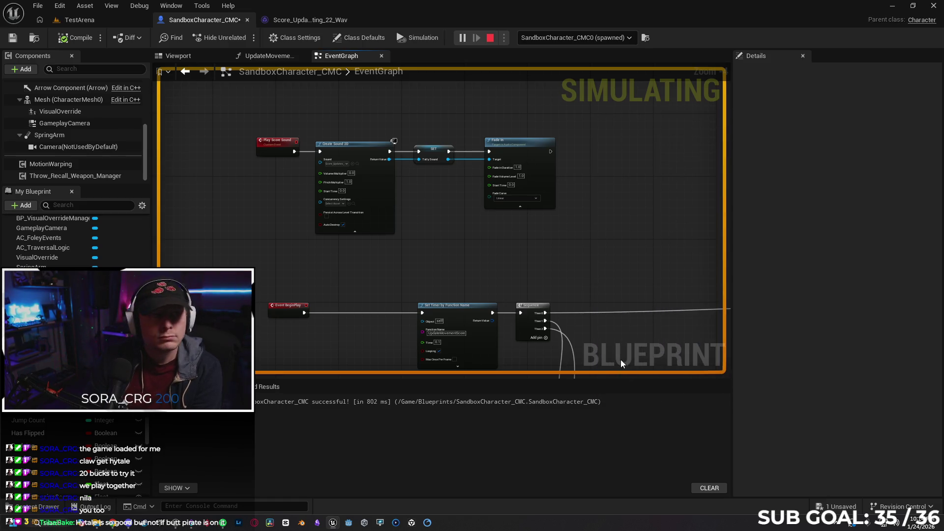
key(Escape)
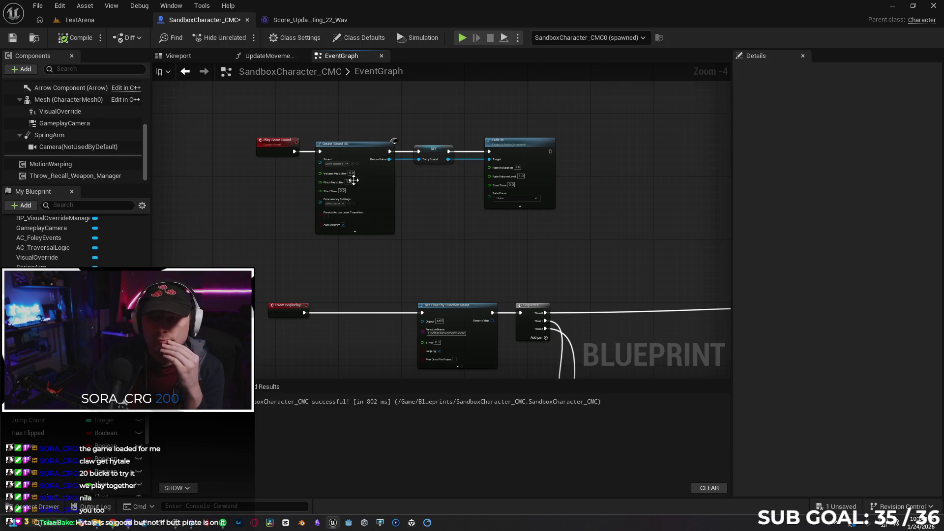
click(351, 173)
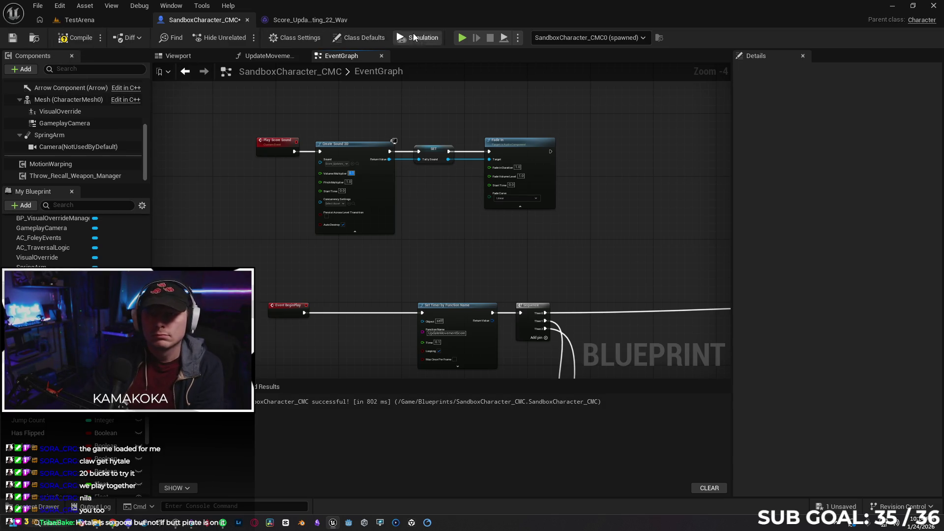
click(461, 293)
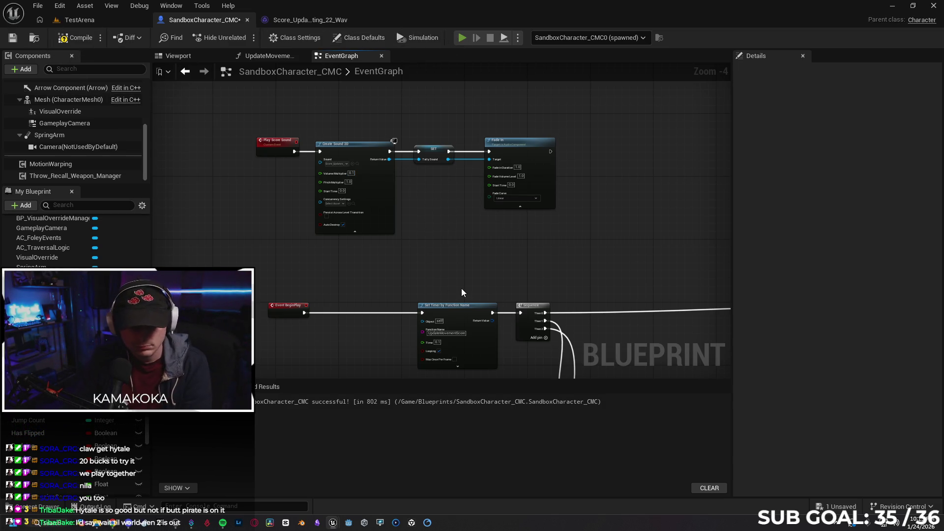